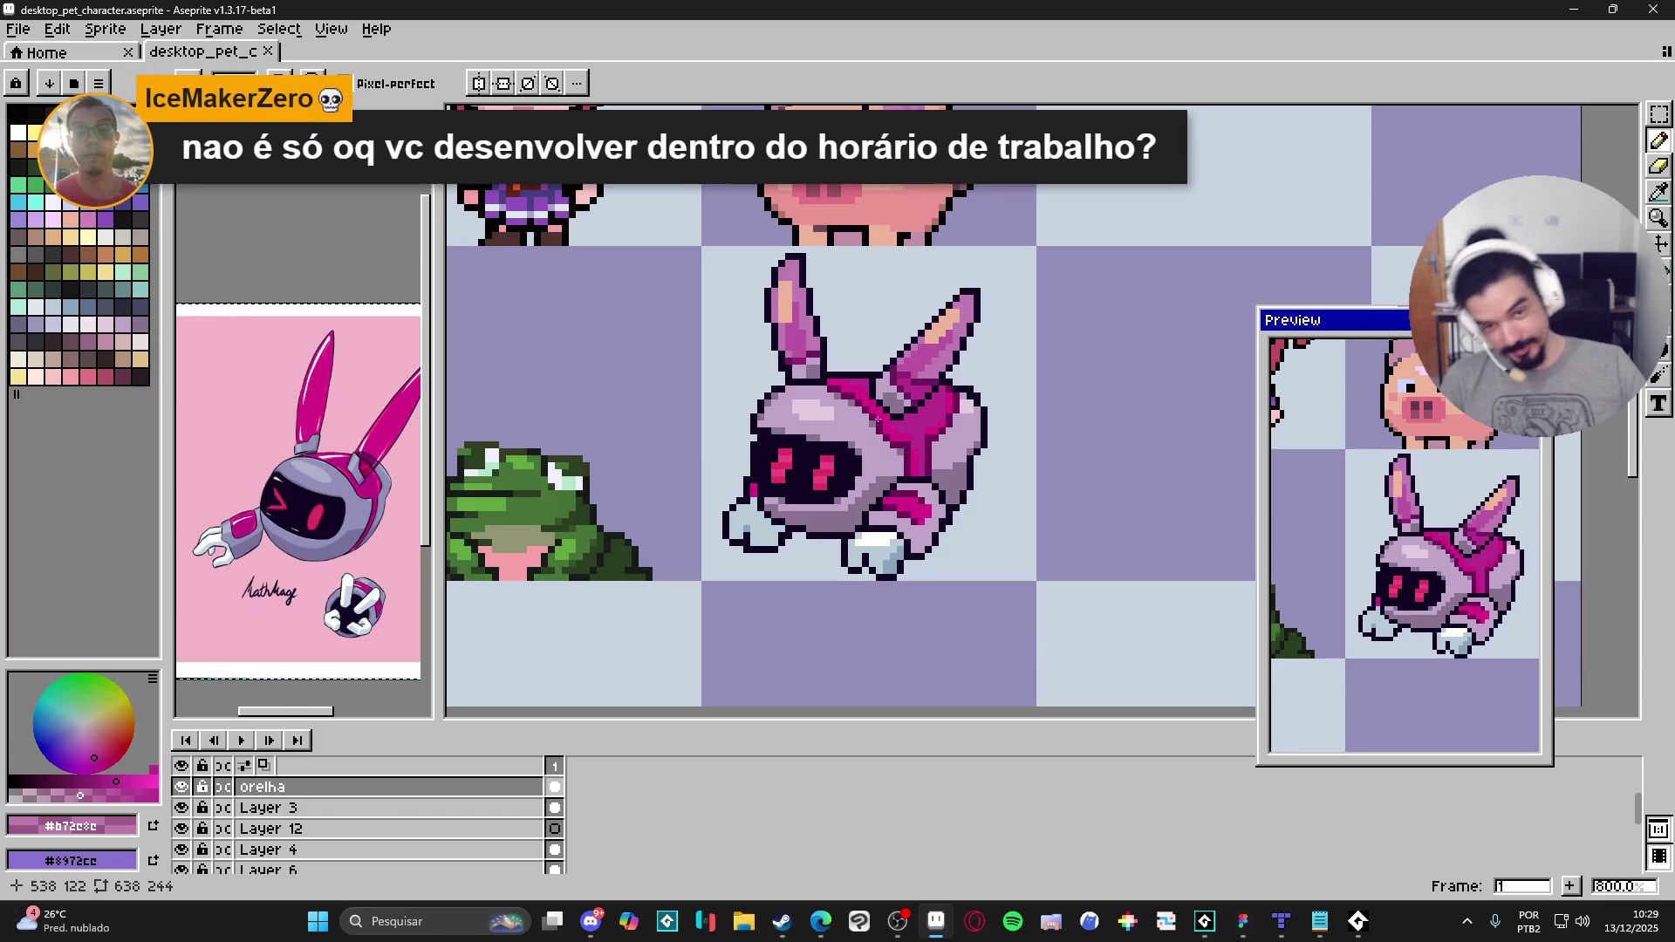
Step: Zoom into the bunny's ear and place a pencil pixel at its tip
scroll(820, 336, up, 3)
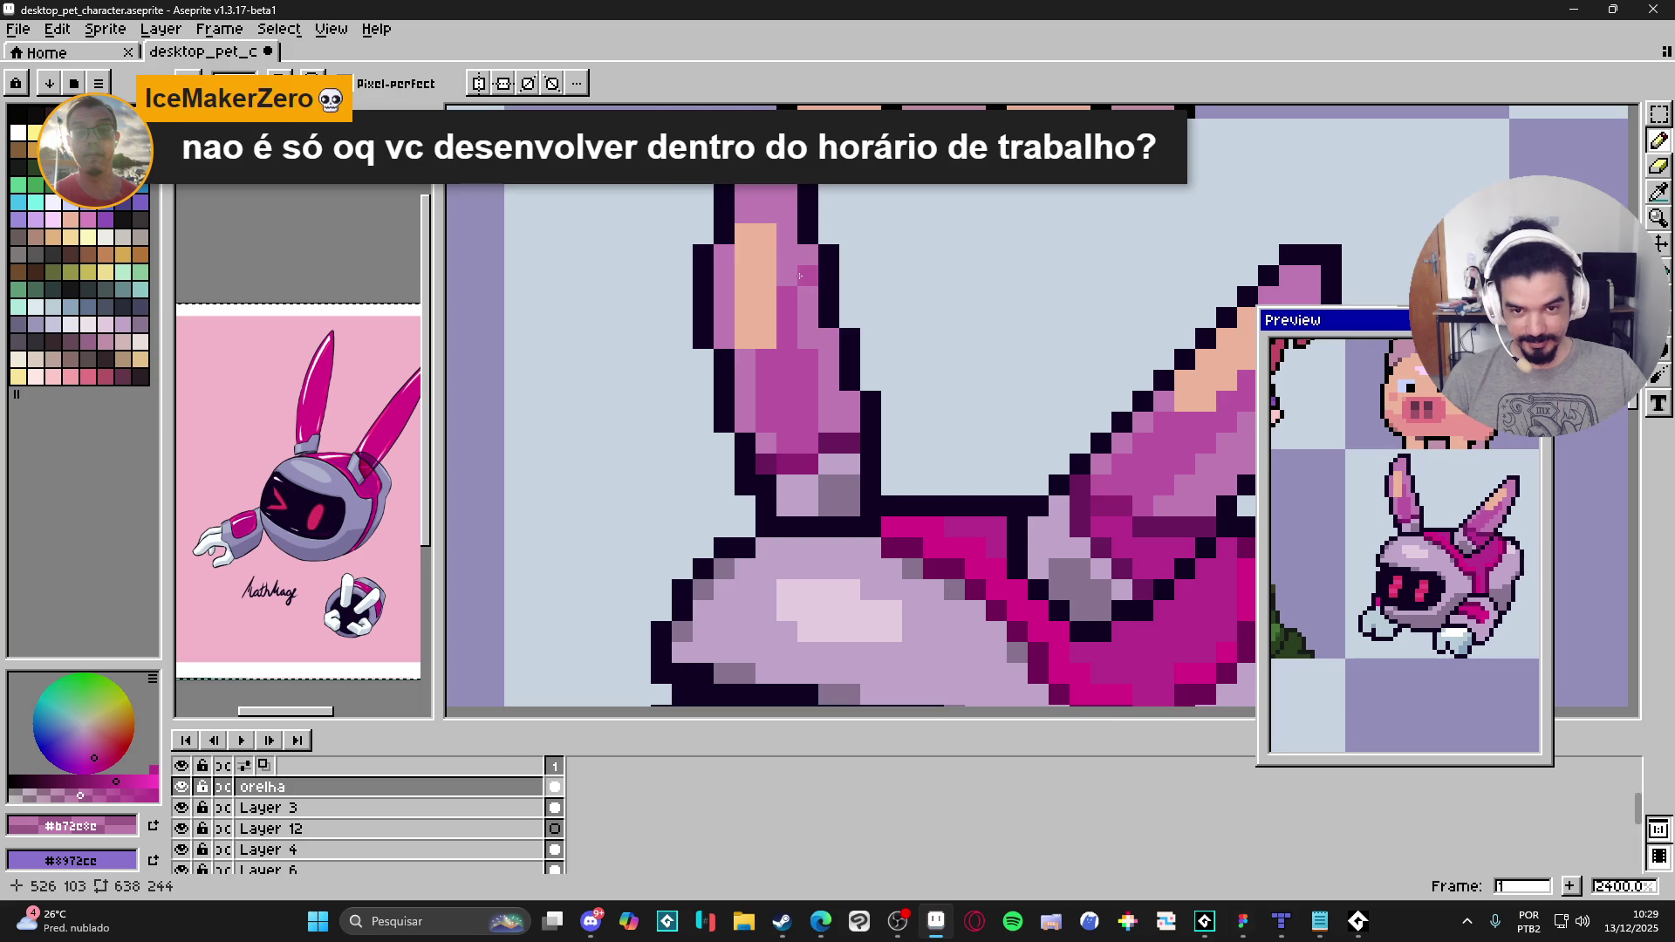
scroll(975, 450, down, 4)
drag(975, 450, 960, 436)
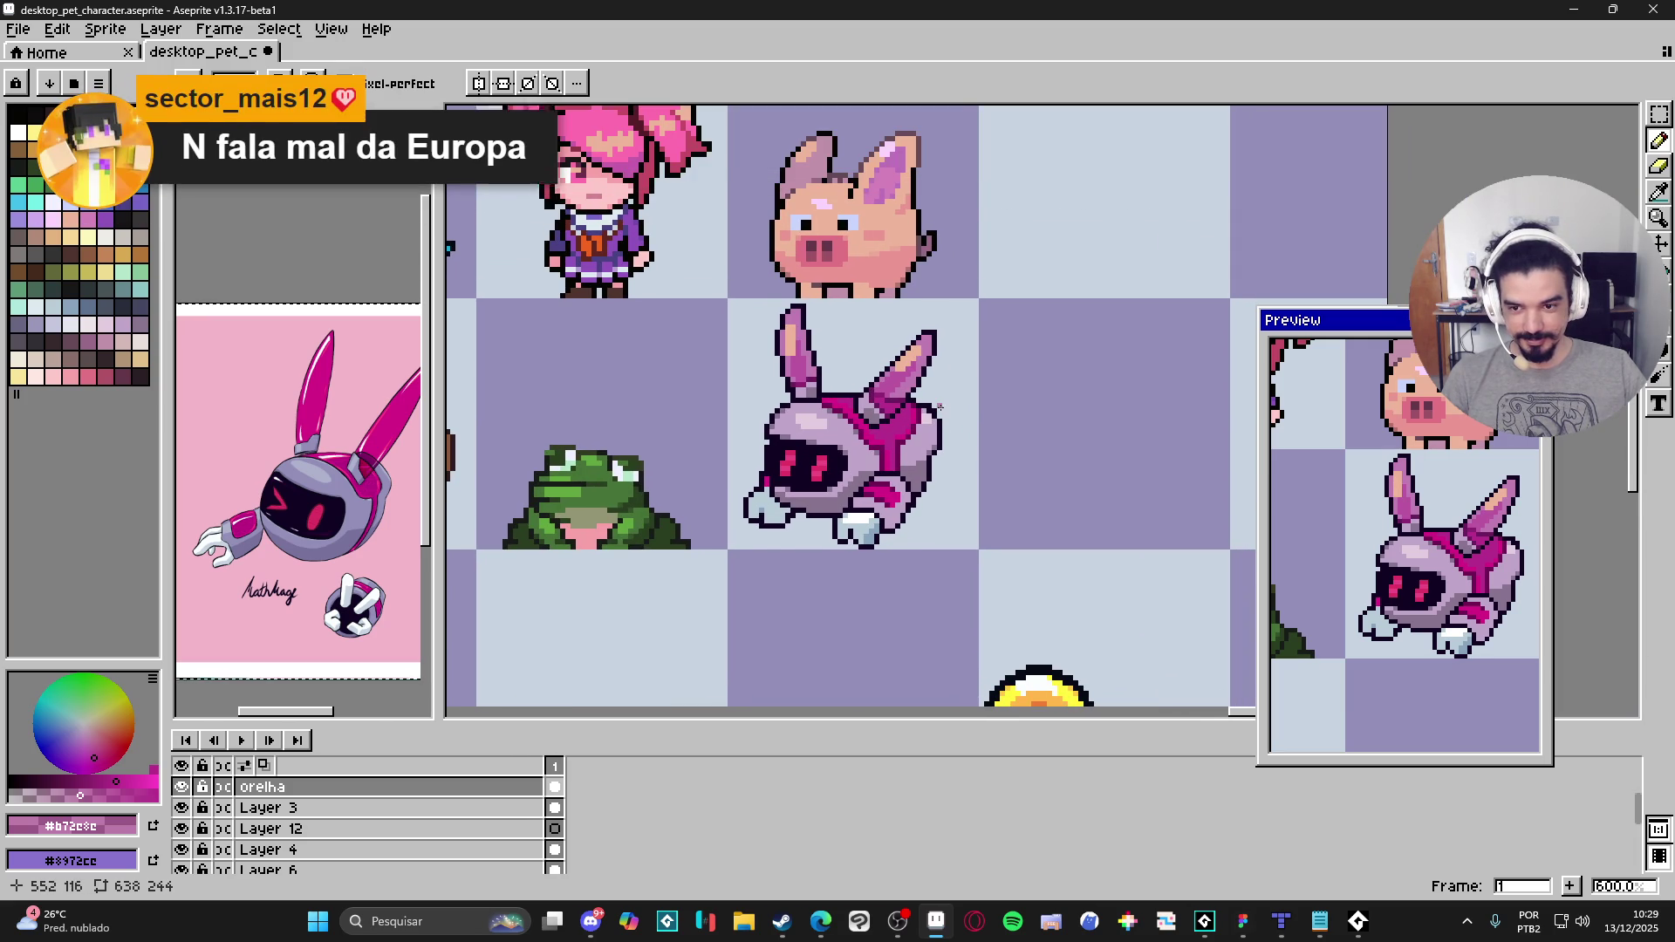
scroll(907, 431, down, 2)
drag(920, 424, 939, 435)
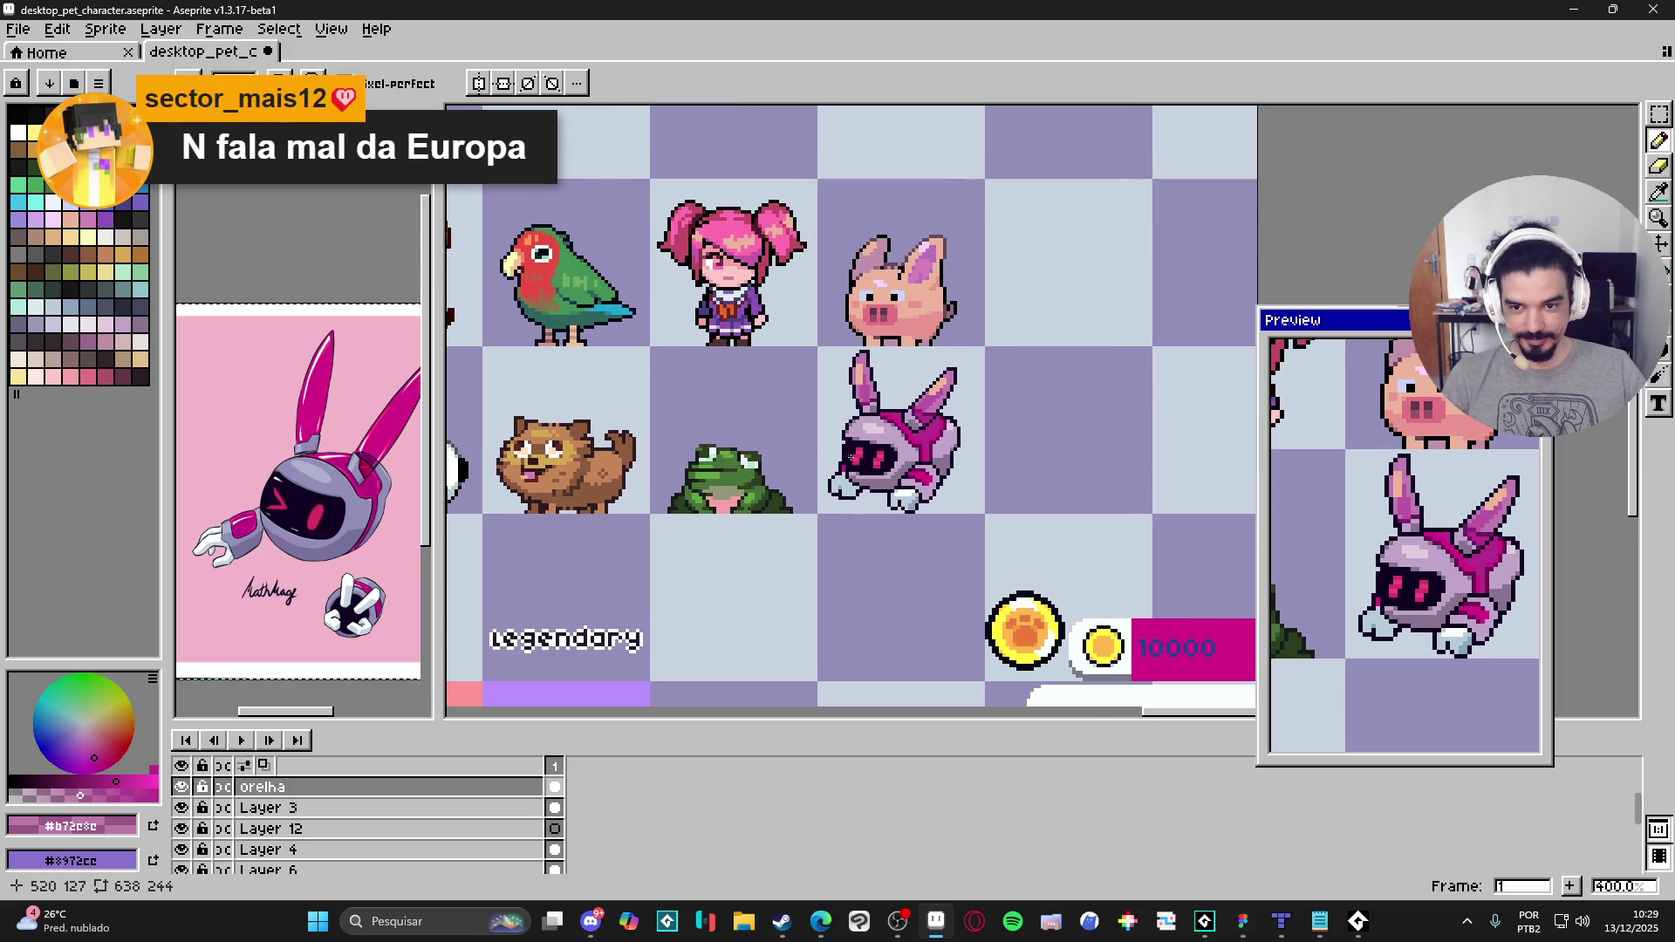
drag(794, 510, 839, 518)
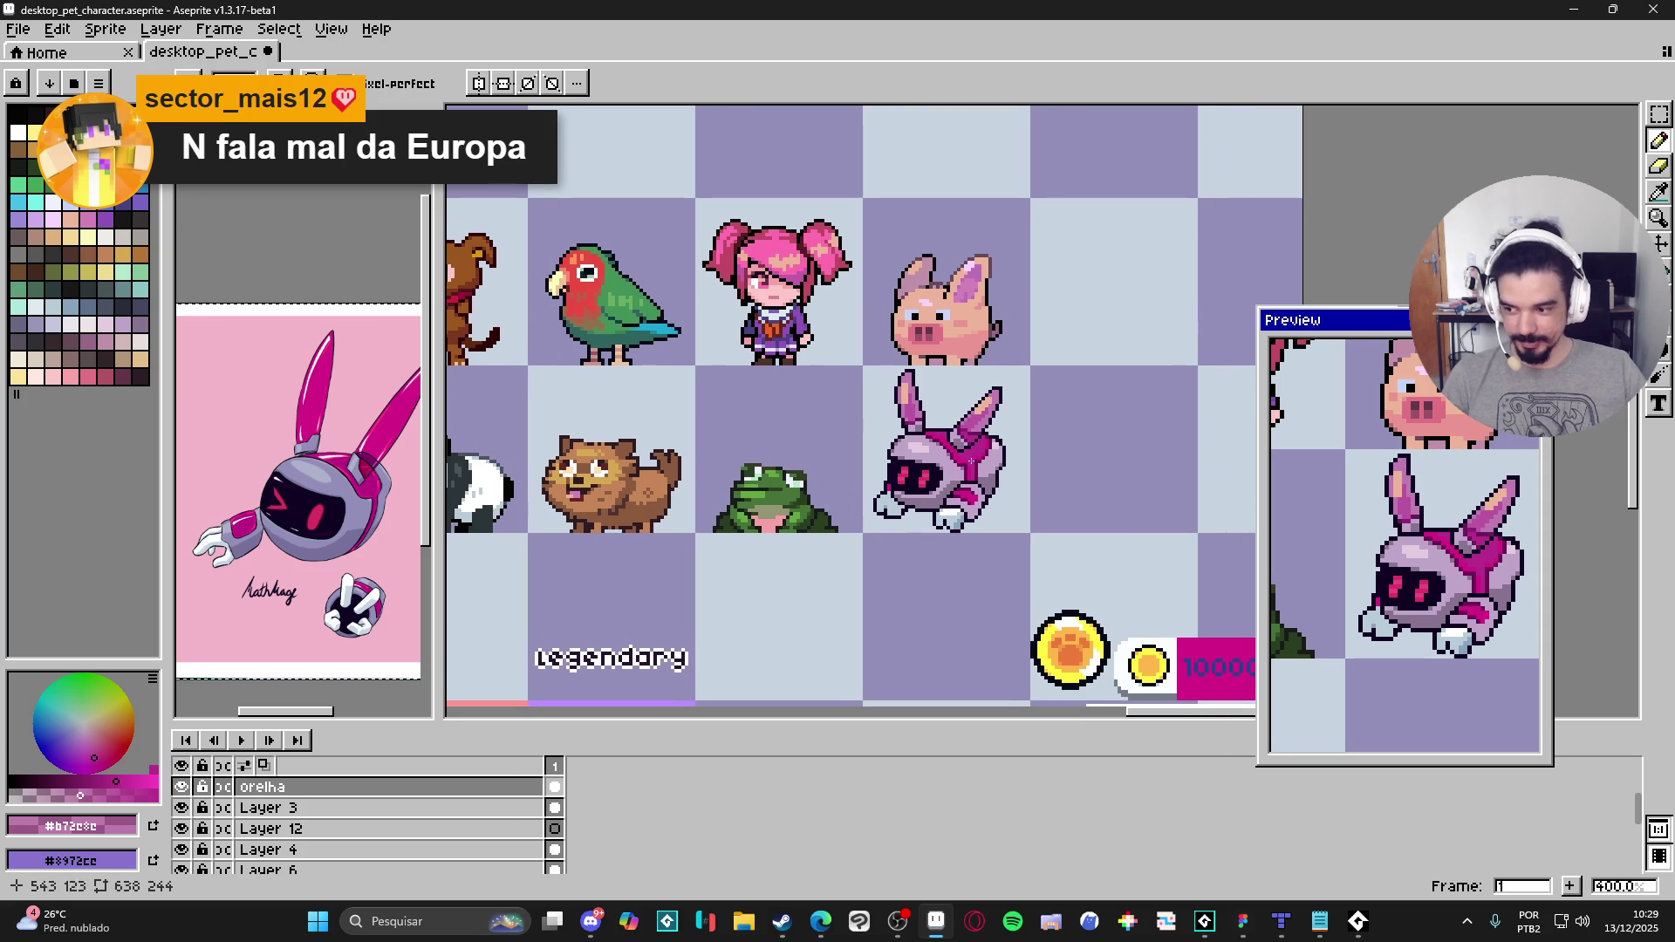
scroll(958, 439, up, 7)
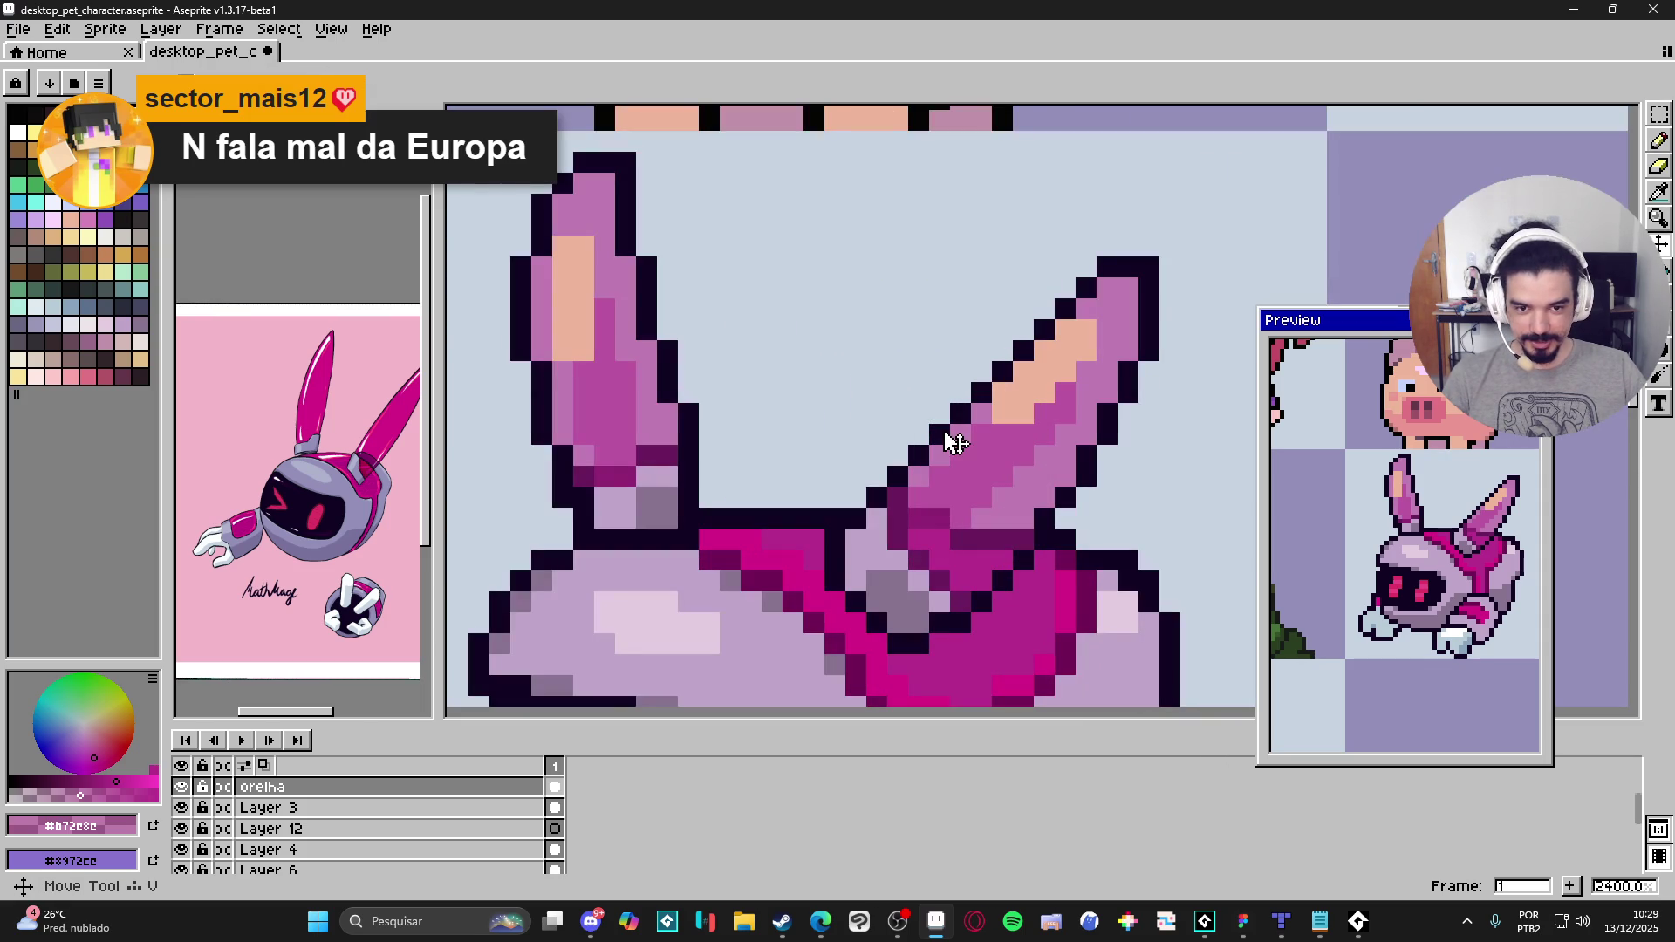
scroll(939, 433, down, 3)
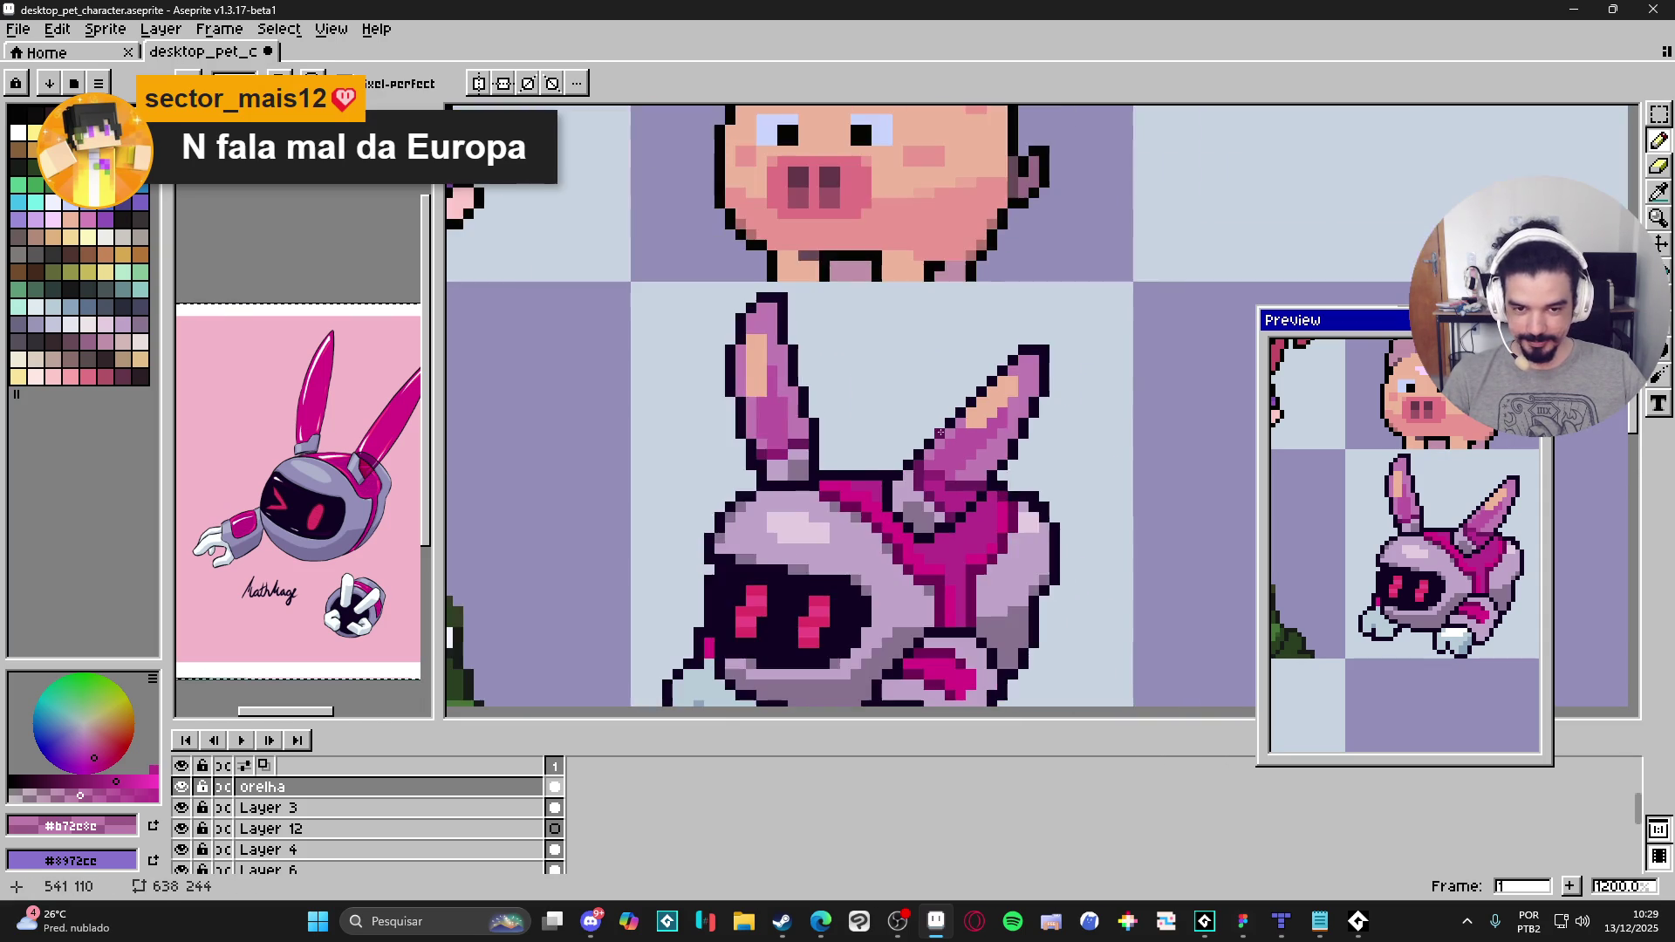
scroll(908, 467, up, 3)
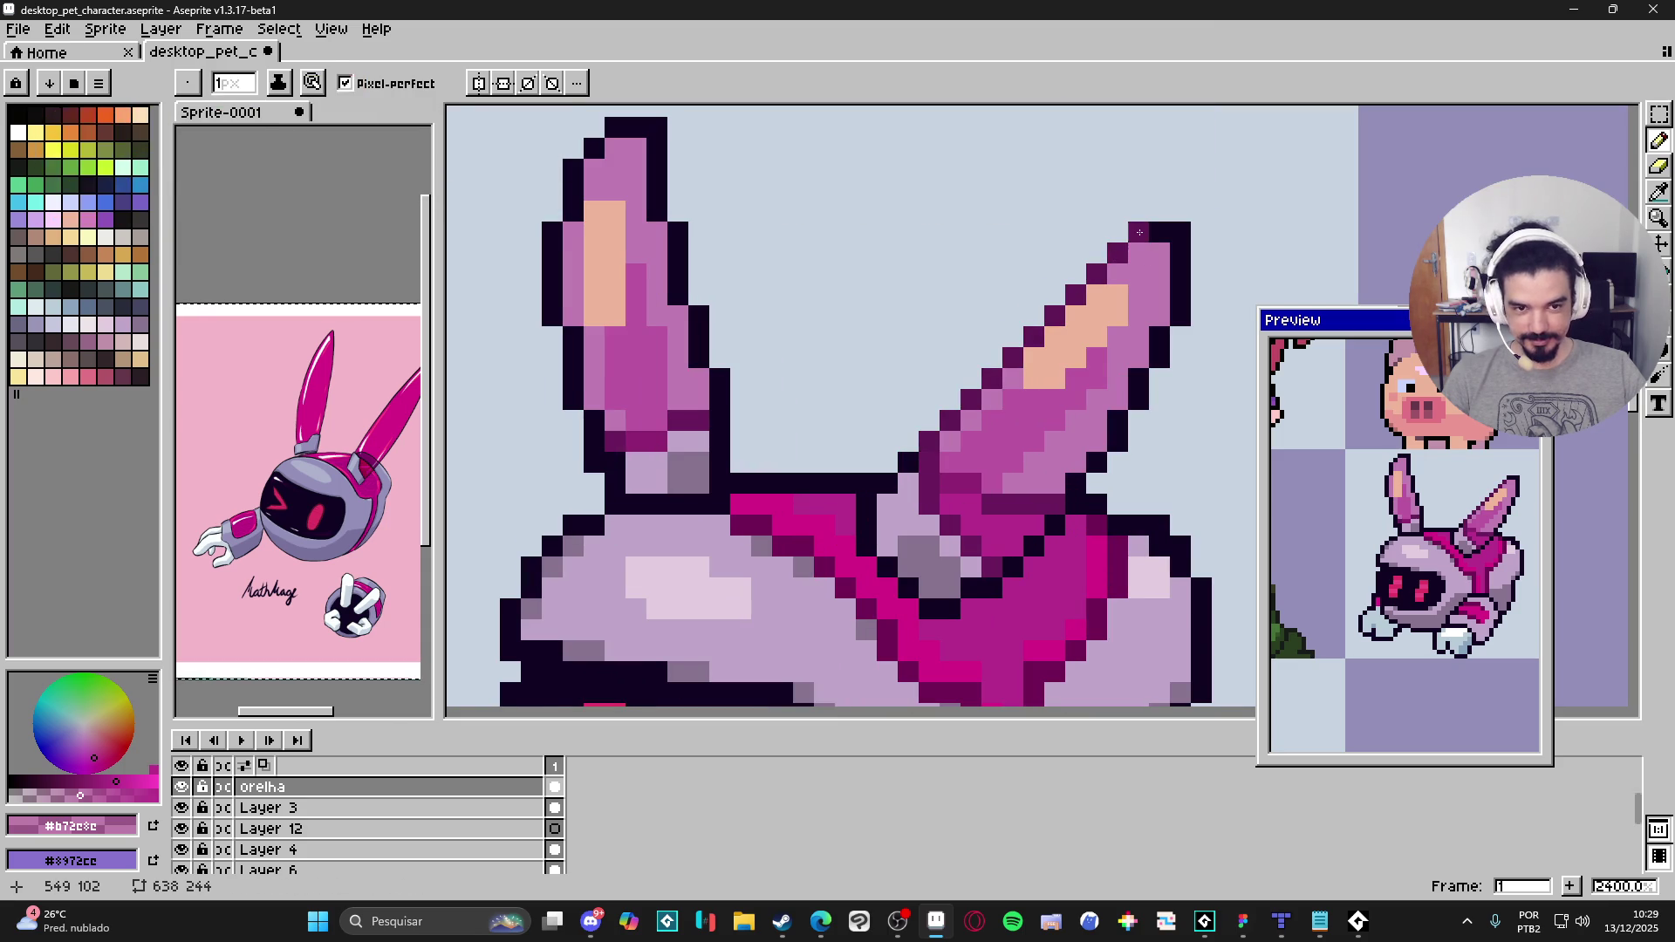
click(1142, 230)
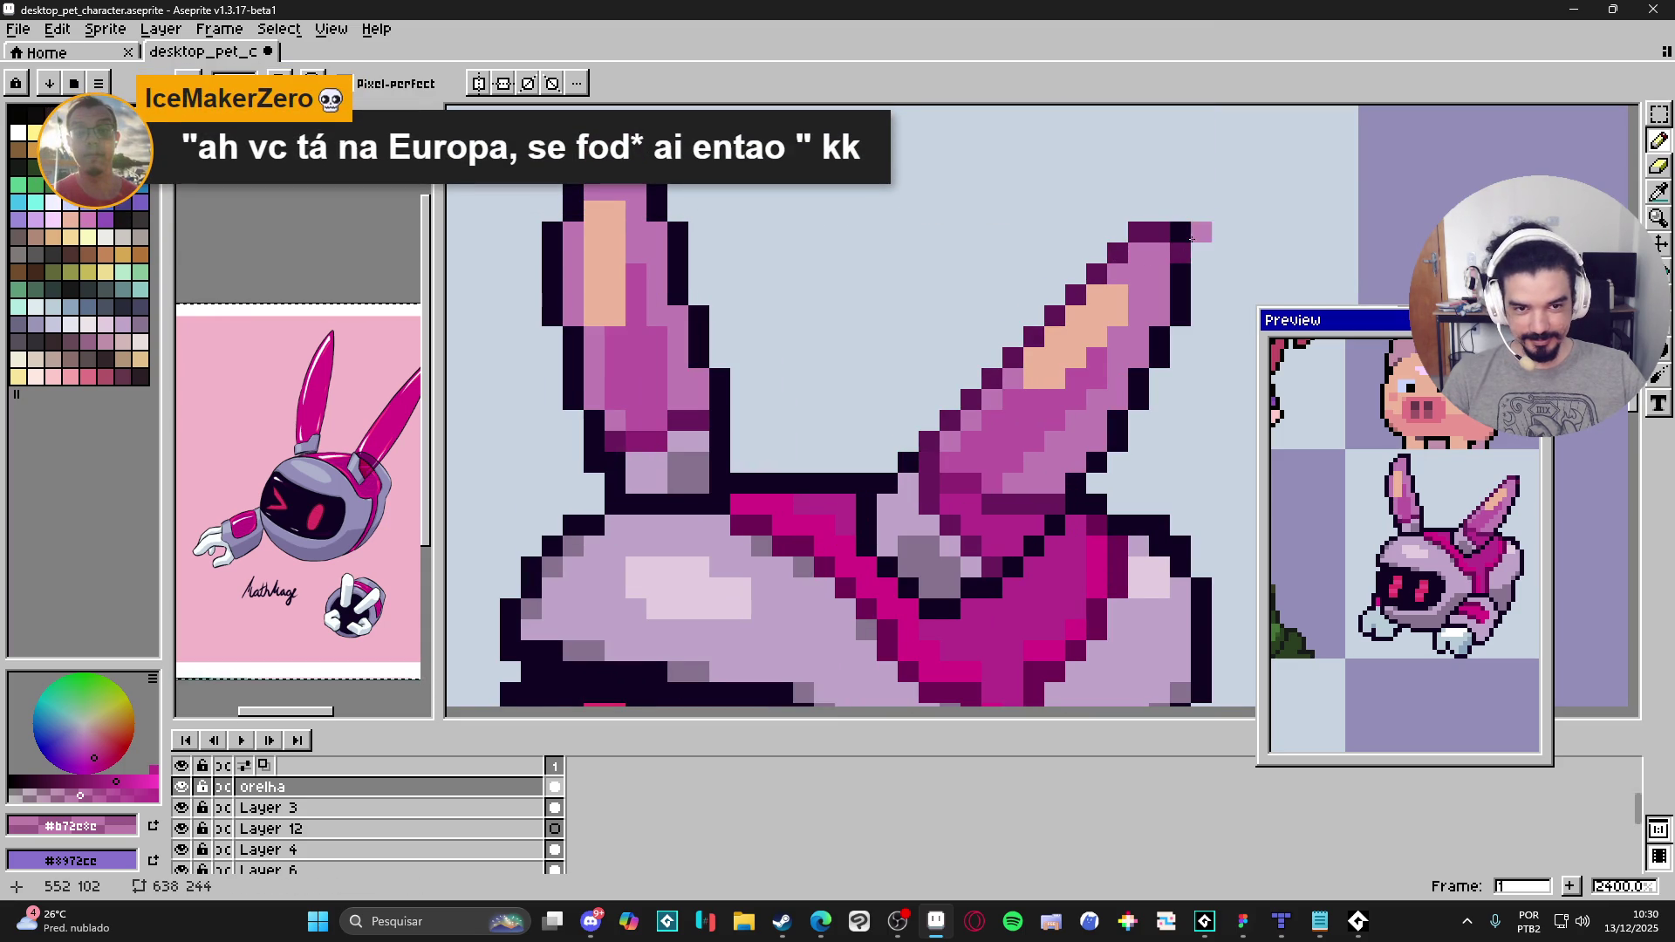
Step: Undo the stray ear-tip pixel to restore the ear's original outline
scroll(1174, 231, down, 5)
mouse_move(1164, 377)
mouse_down()
mouse_move(1130, 421)
mouse_move(1057, 459)
mouse_up()
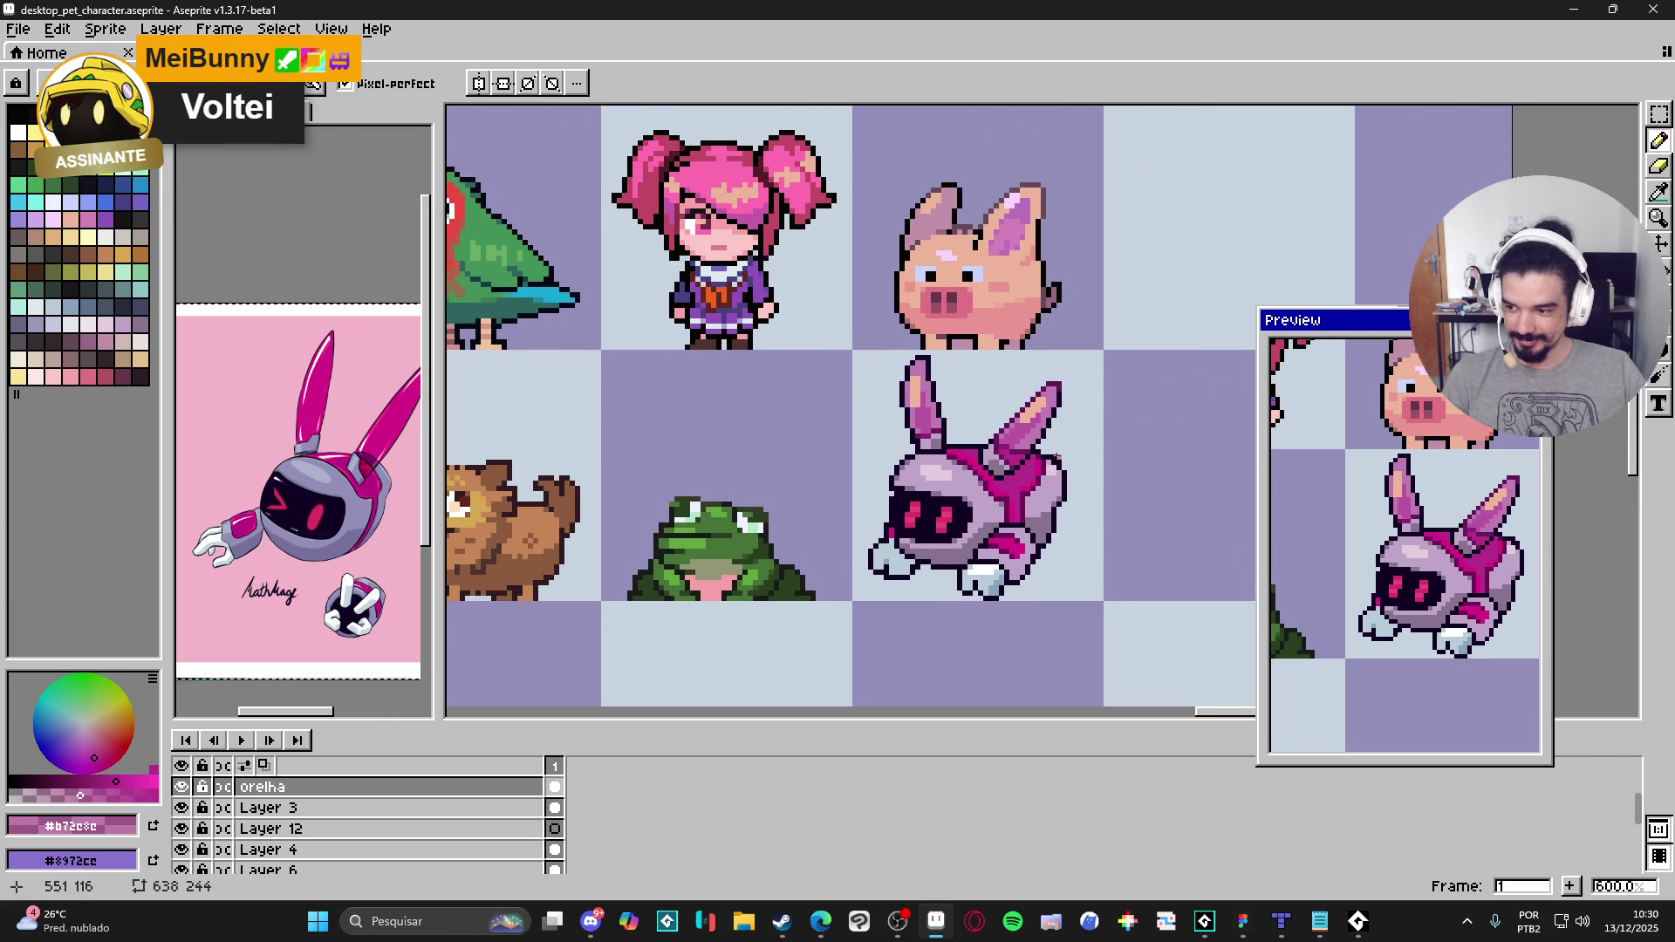
scroll(1051, 424, up, 1)
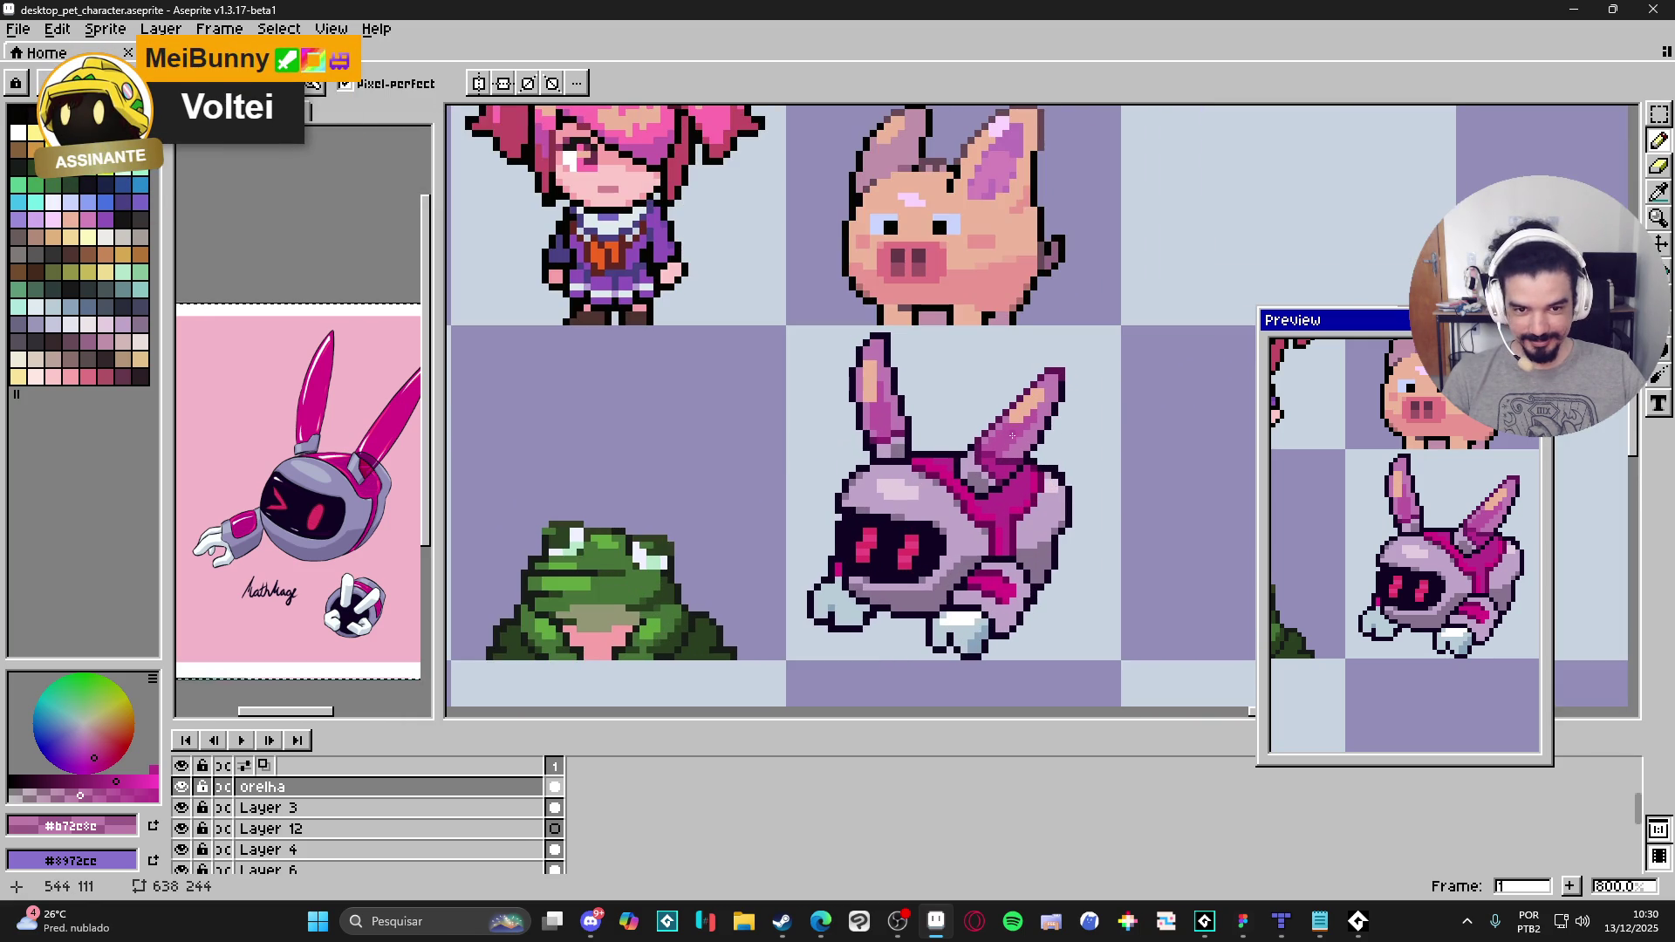
scroll(1013, 434, up, 5)
scroll(986, 445, down, 3)
key(ctrl+z)
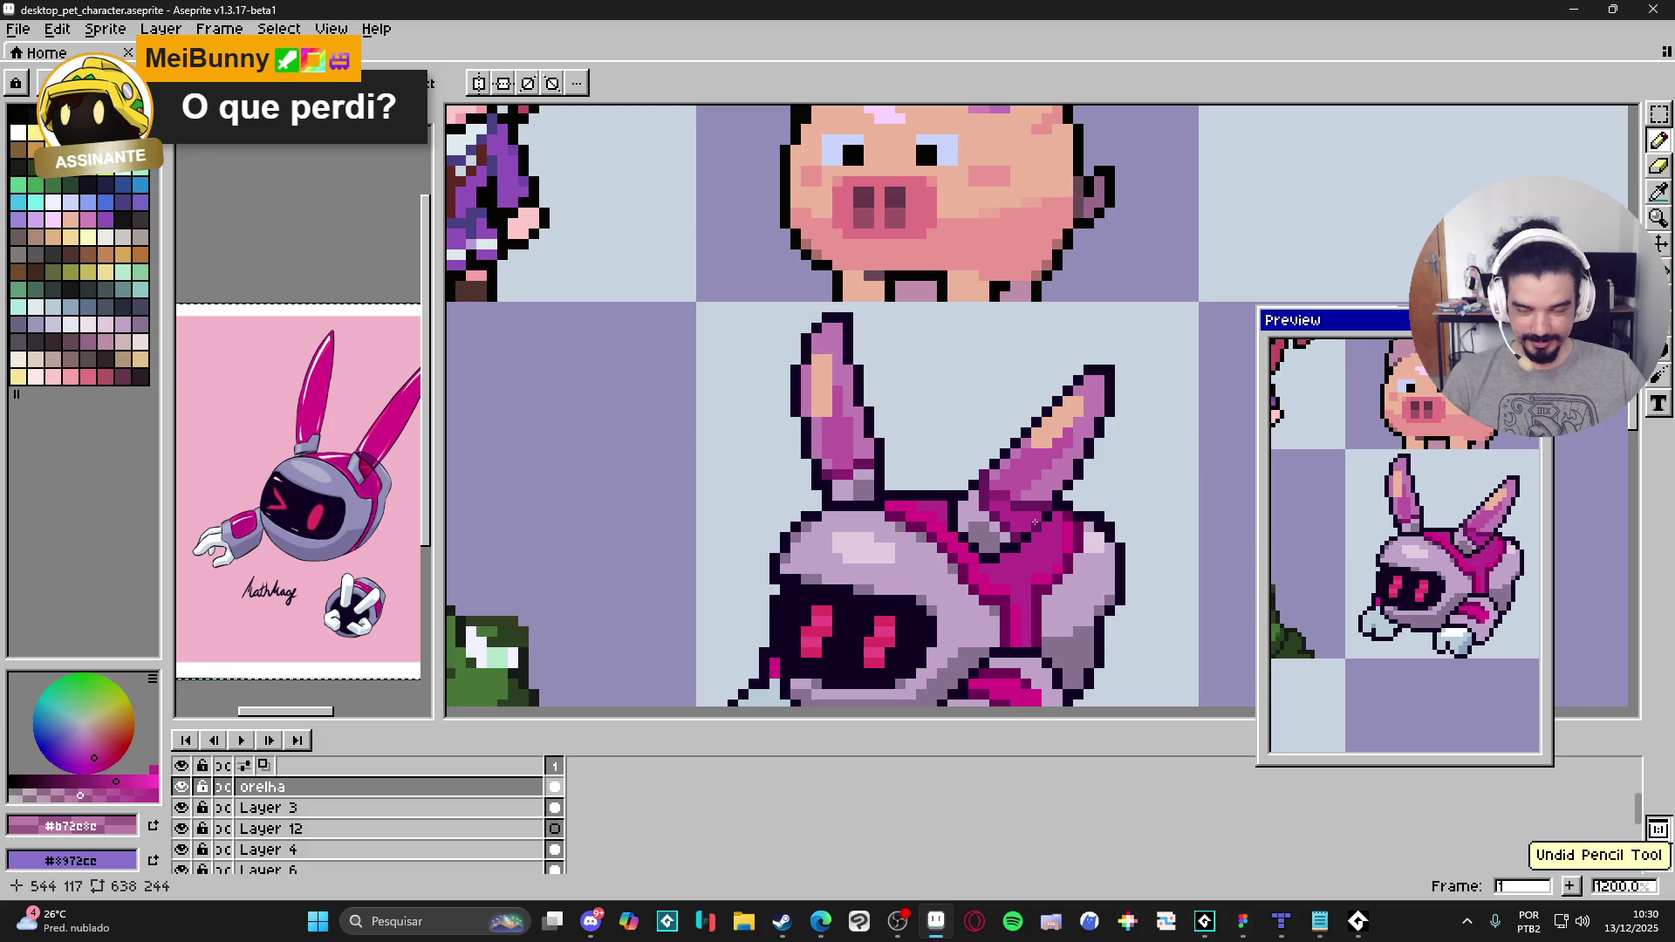
Step: Save desktop_pet_character.aseprite
scroll(1014, 542, down, 3)
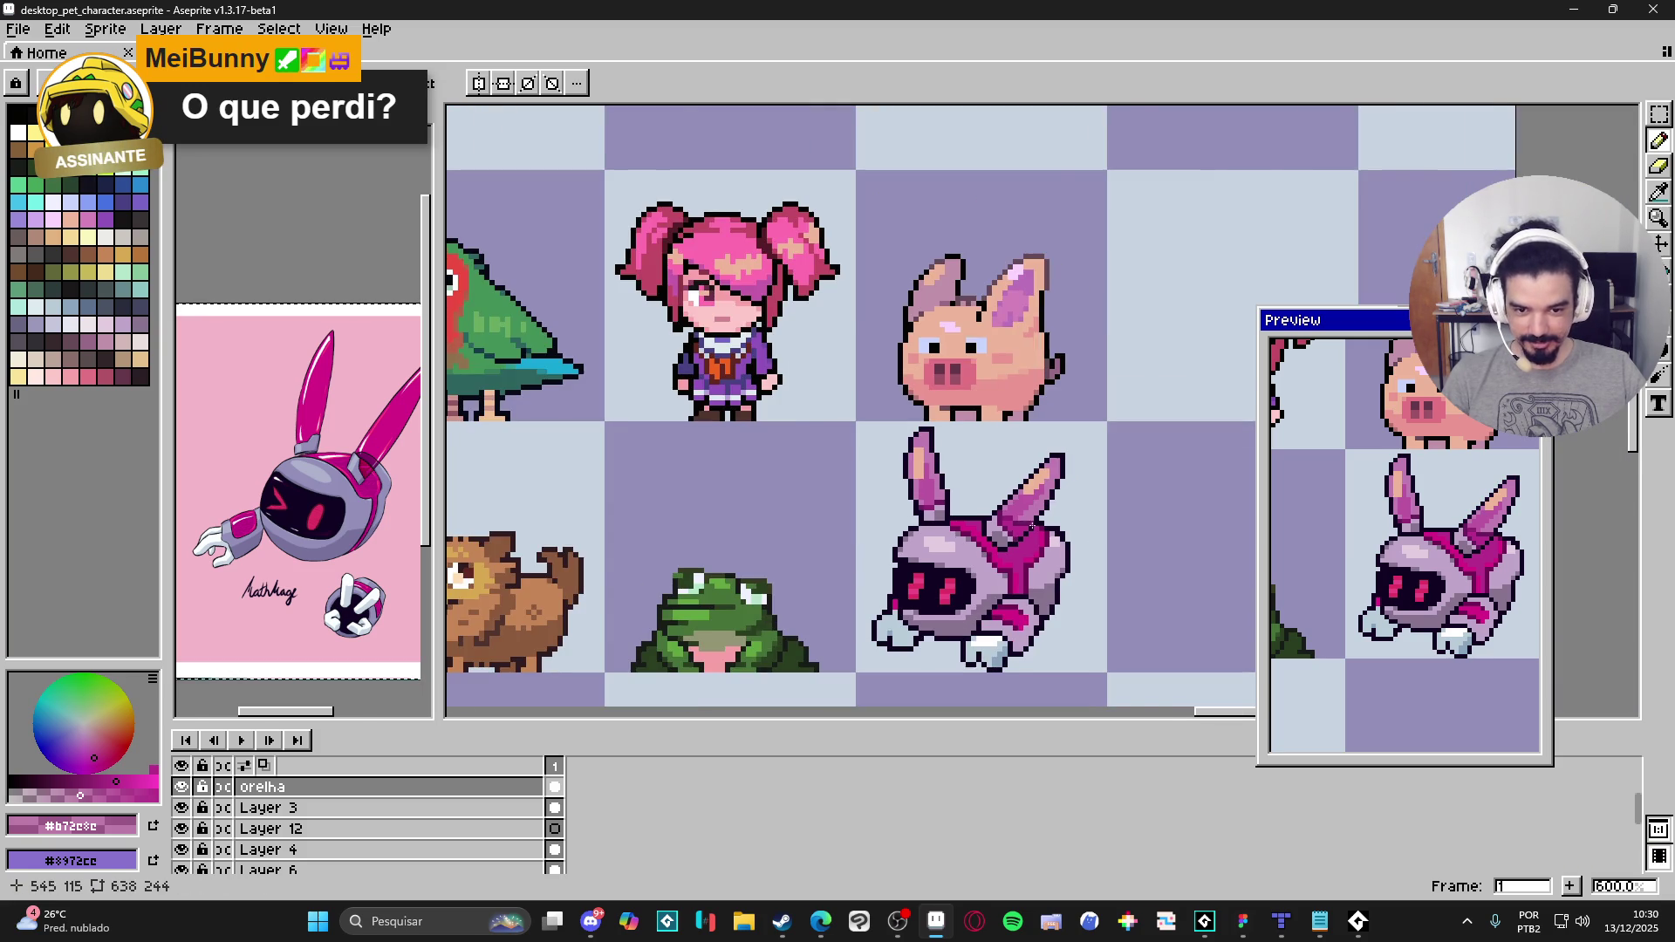
scroll(986, 489, down, 1)
key(ctrl+s)
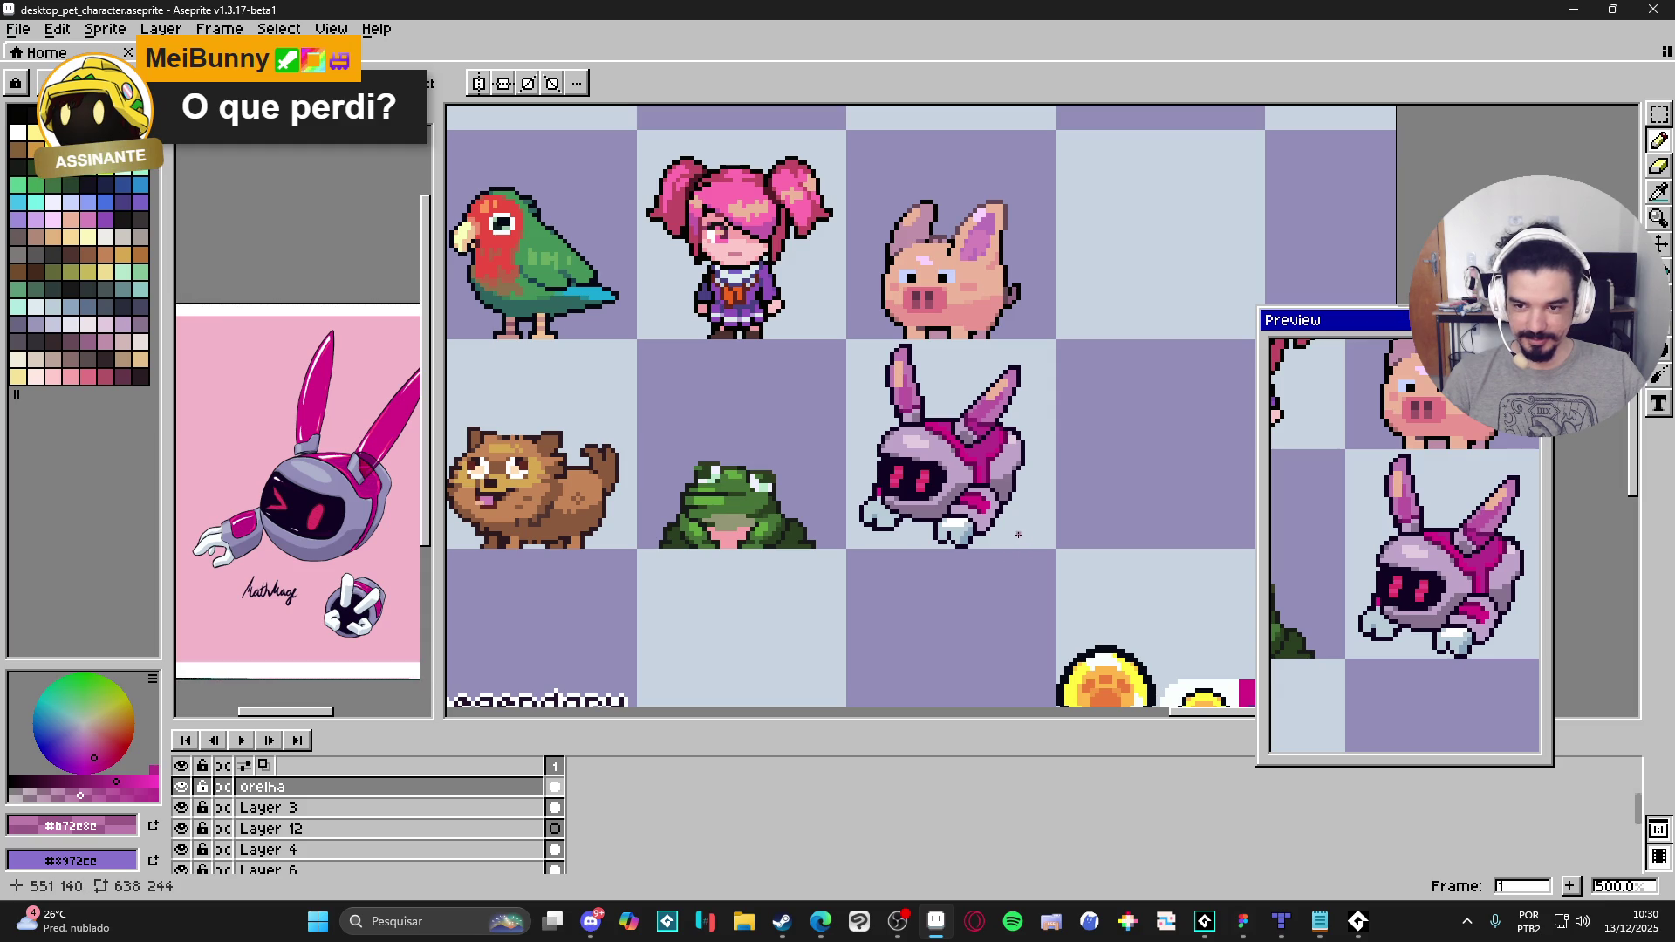
scroll(1014, 527, up, 3)
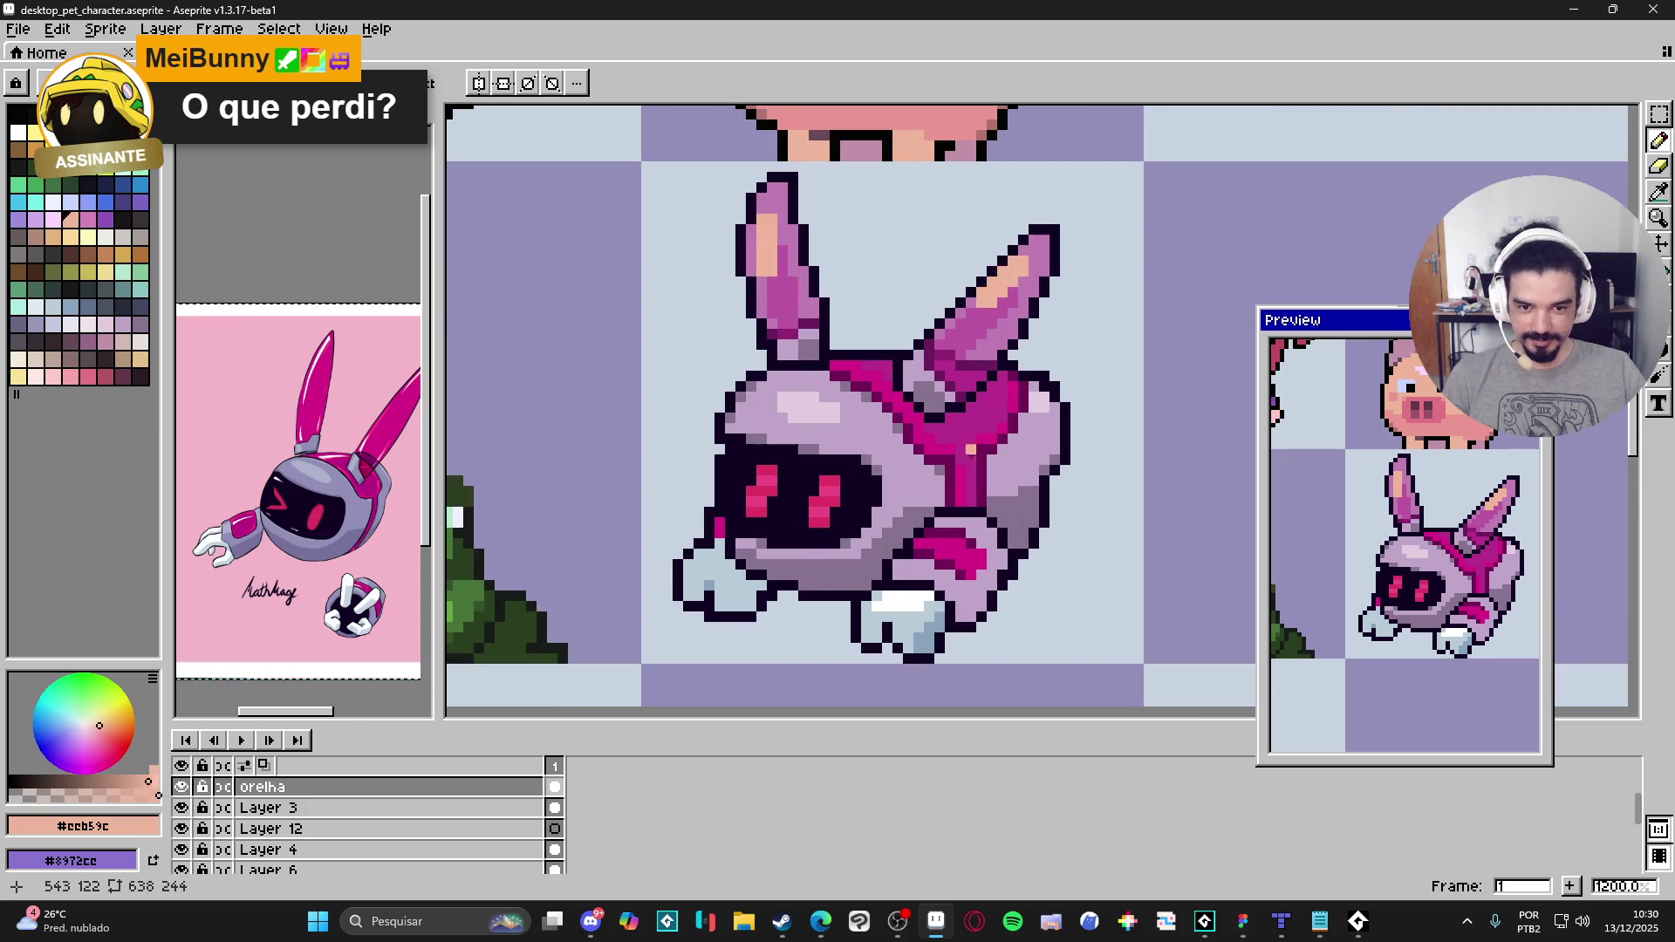
Step: On Layer 3, pencil tan #ccb59c over the magenta pixels on the bunny's body
scroll(955, 593, up, 1)
ctrl+click(955, 593)
key(b)
drag(909, 586, 909, 606)
click(888, 586)
click(930, 586)
Step: Eyedrop the dark outline colour from the bunny sprite
scroll(960, 593, down, 4)
scroll(995, 584, down, 1)
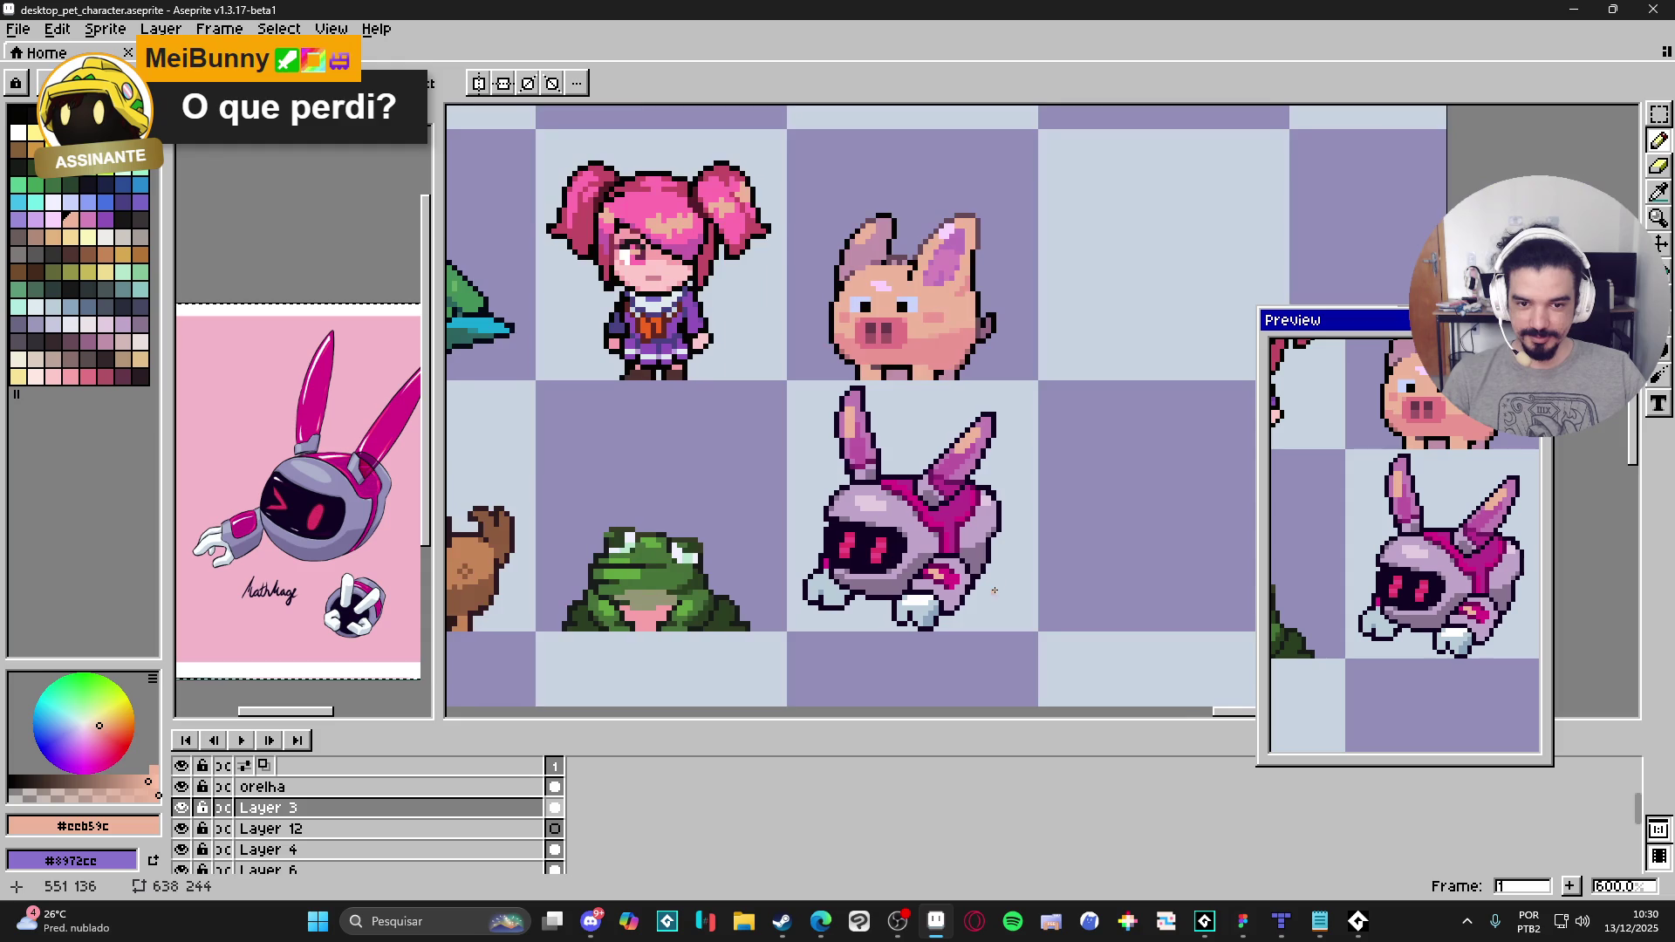
scroll(1019, 570, up, 1)
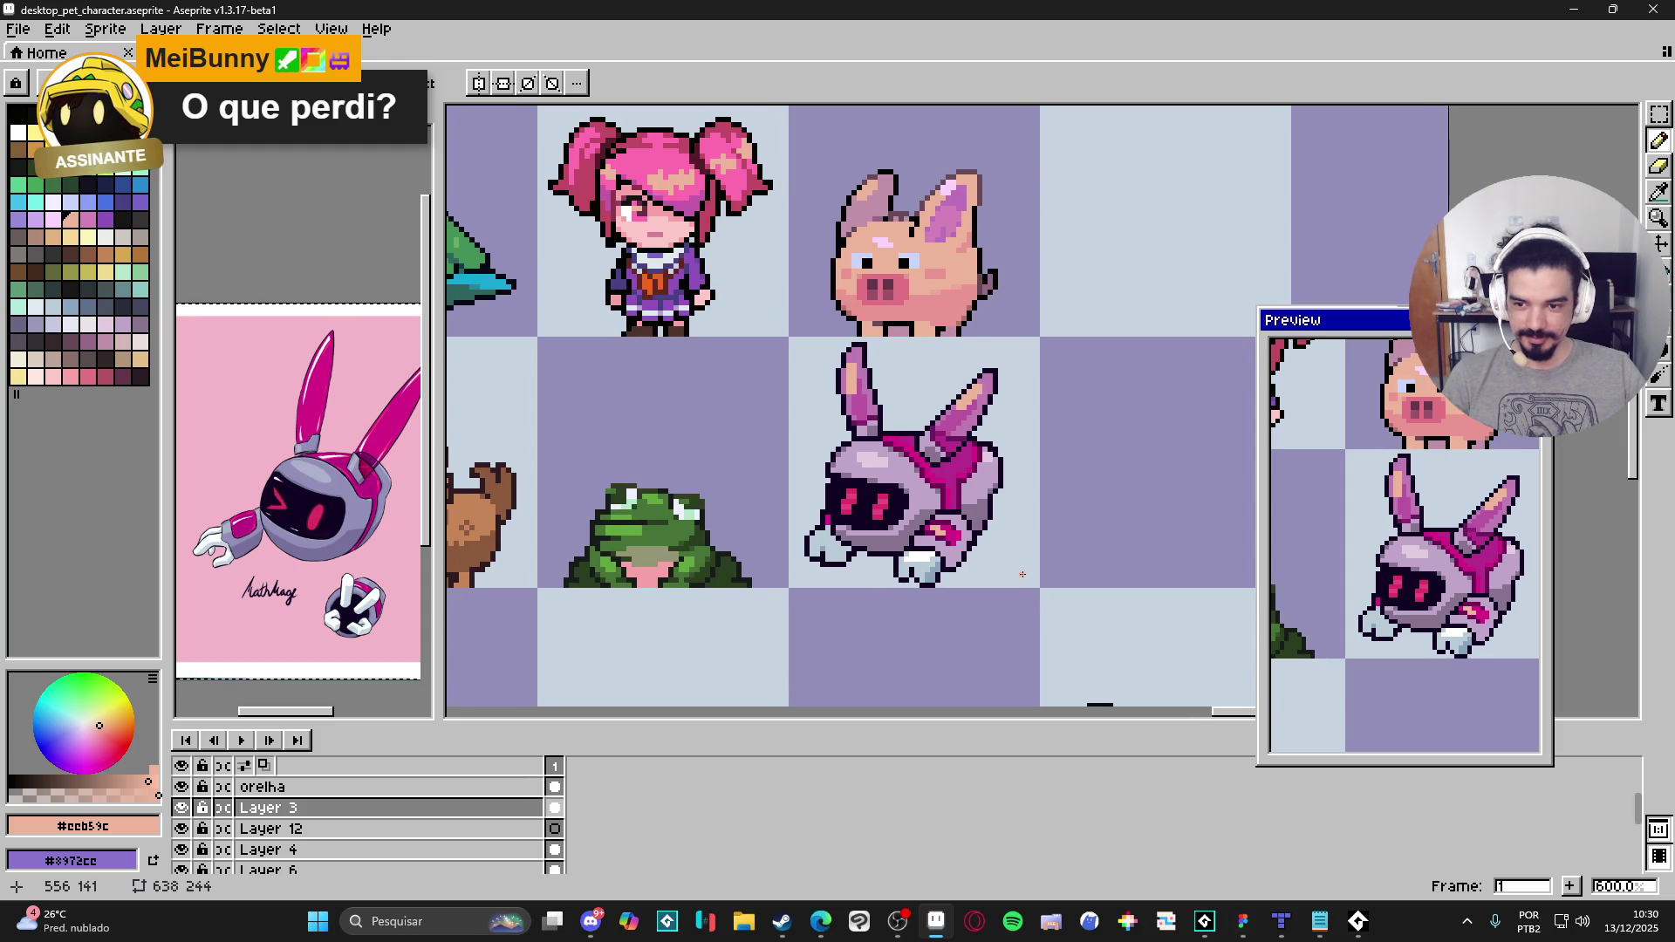
scroll(1016, 569, down, 1)
scroll(986, 546, down, 1)
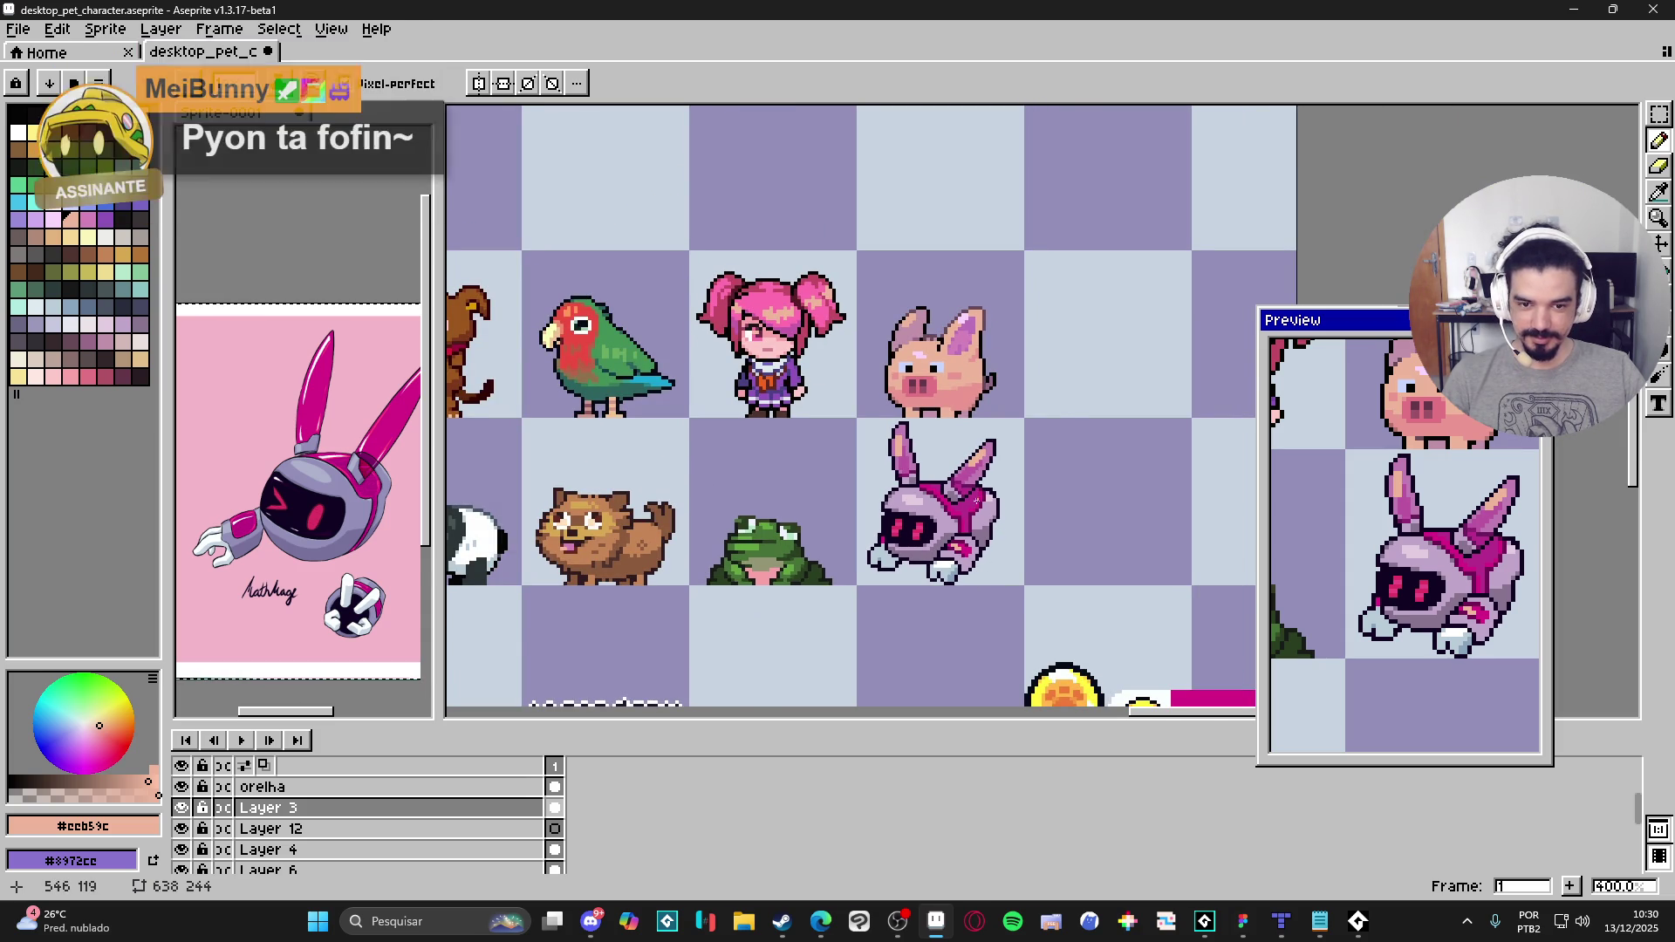
scroll(918, 491, up, 5)
scroll(918, 491, up, 1)
alt+click(915, 481)
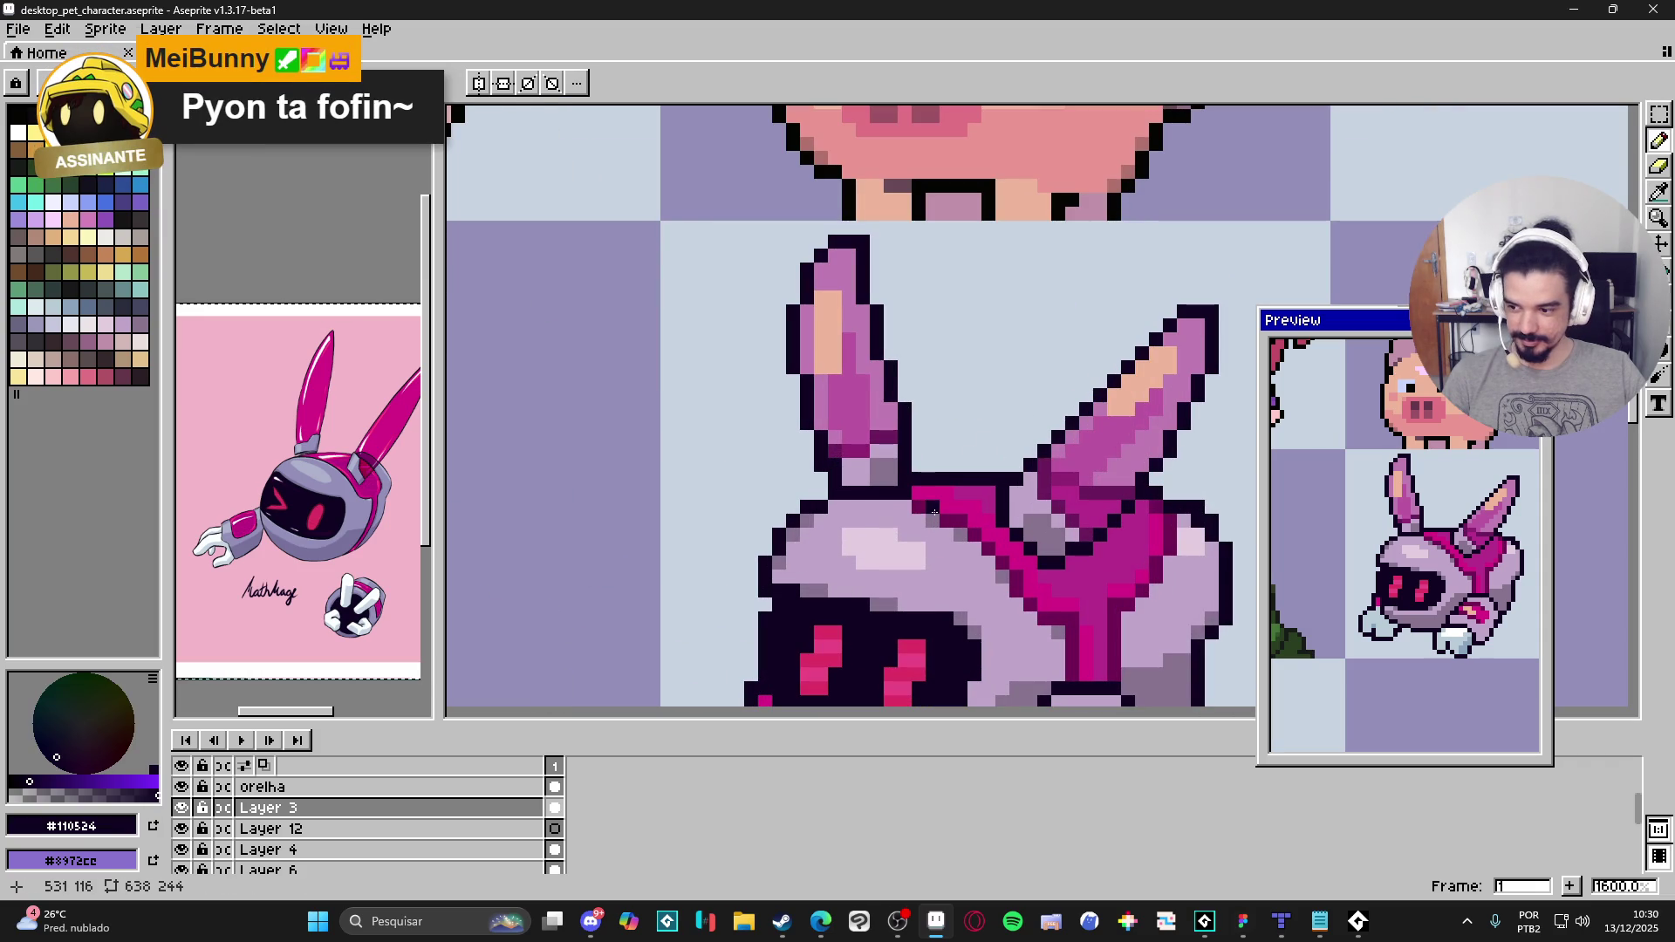
Step: Undo the accidental move of the bunny layer's content
scroll(930, 506, down, 4)
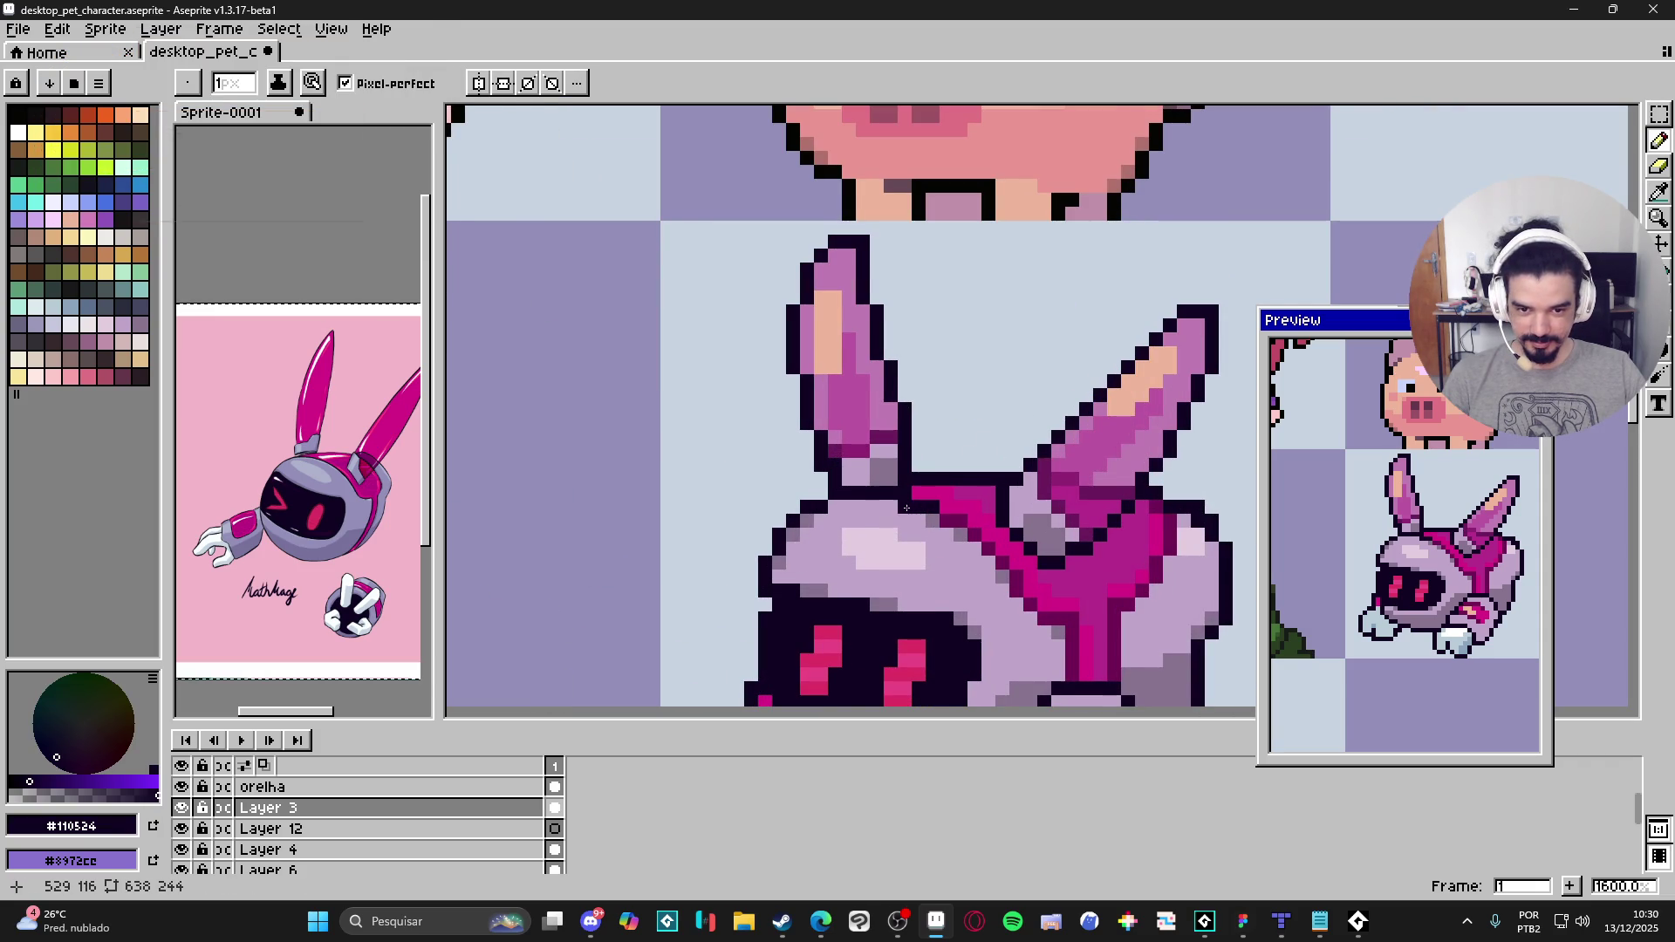
scroll(1044, 643, up, 4)
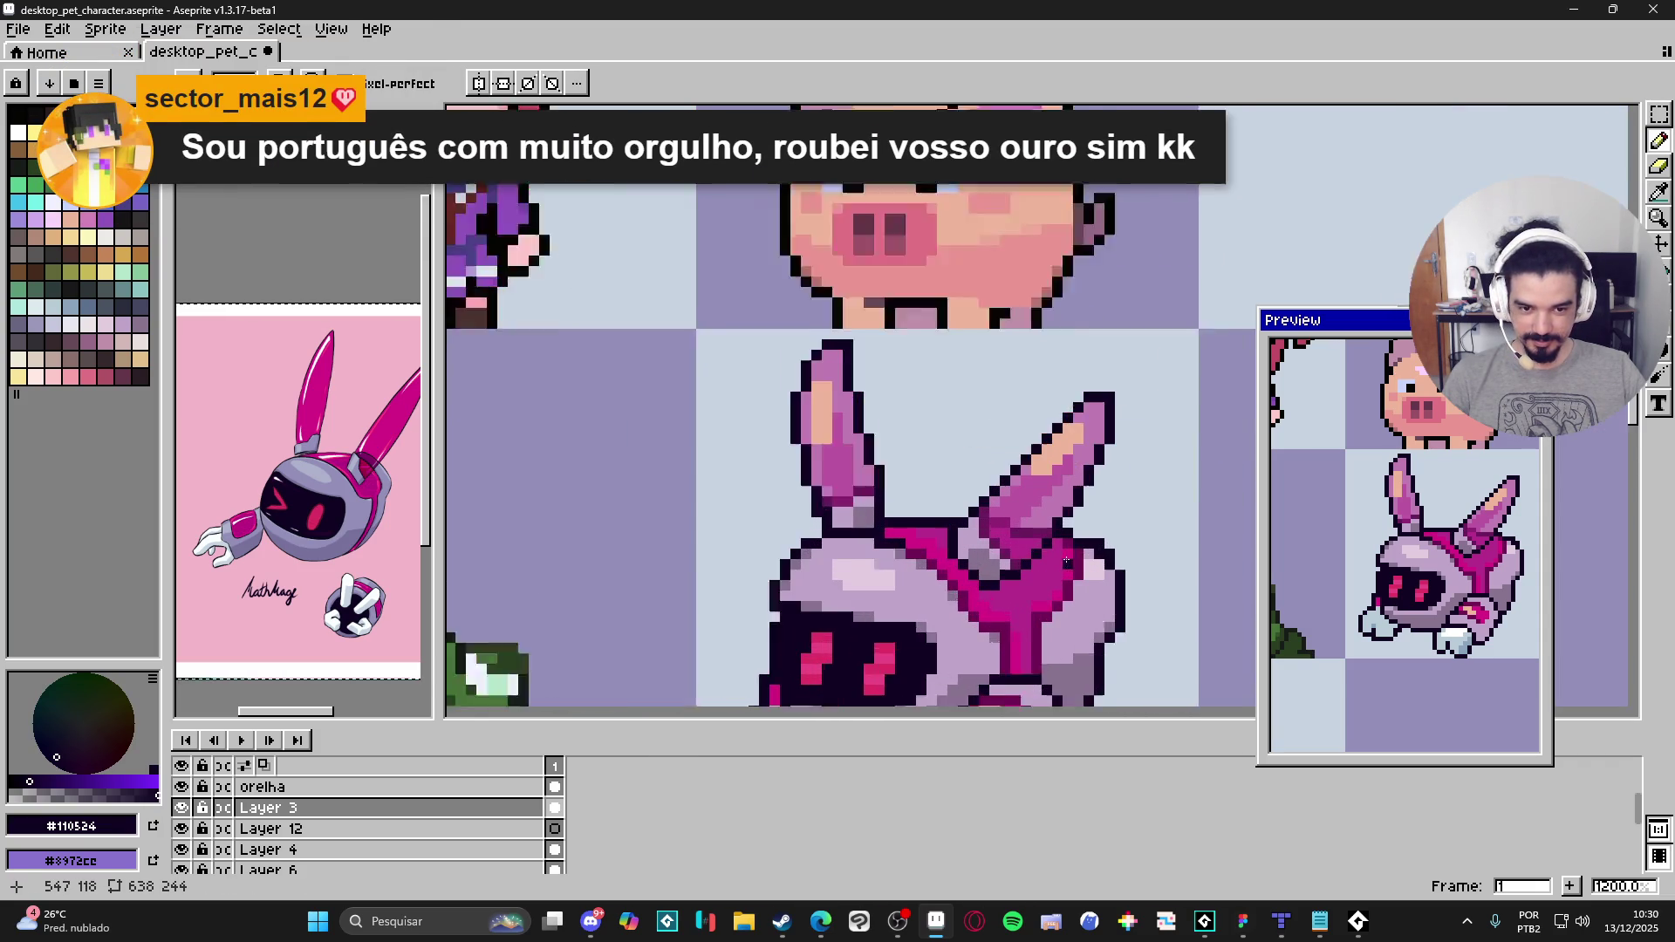
scroll(1084, 558, down, 4)
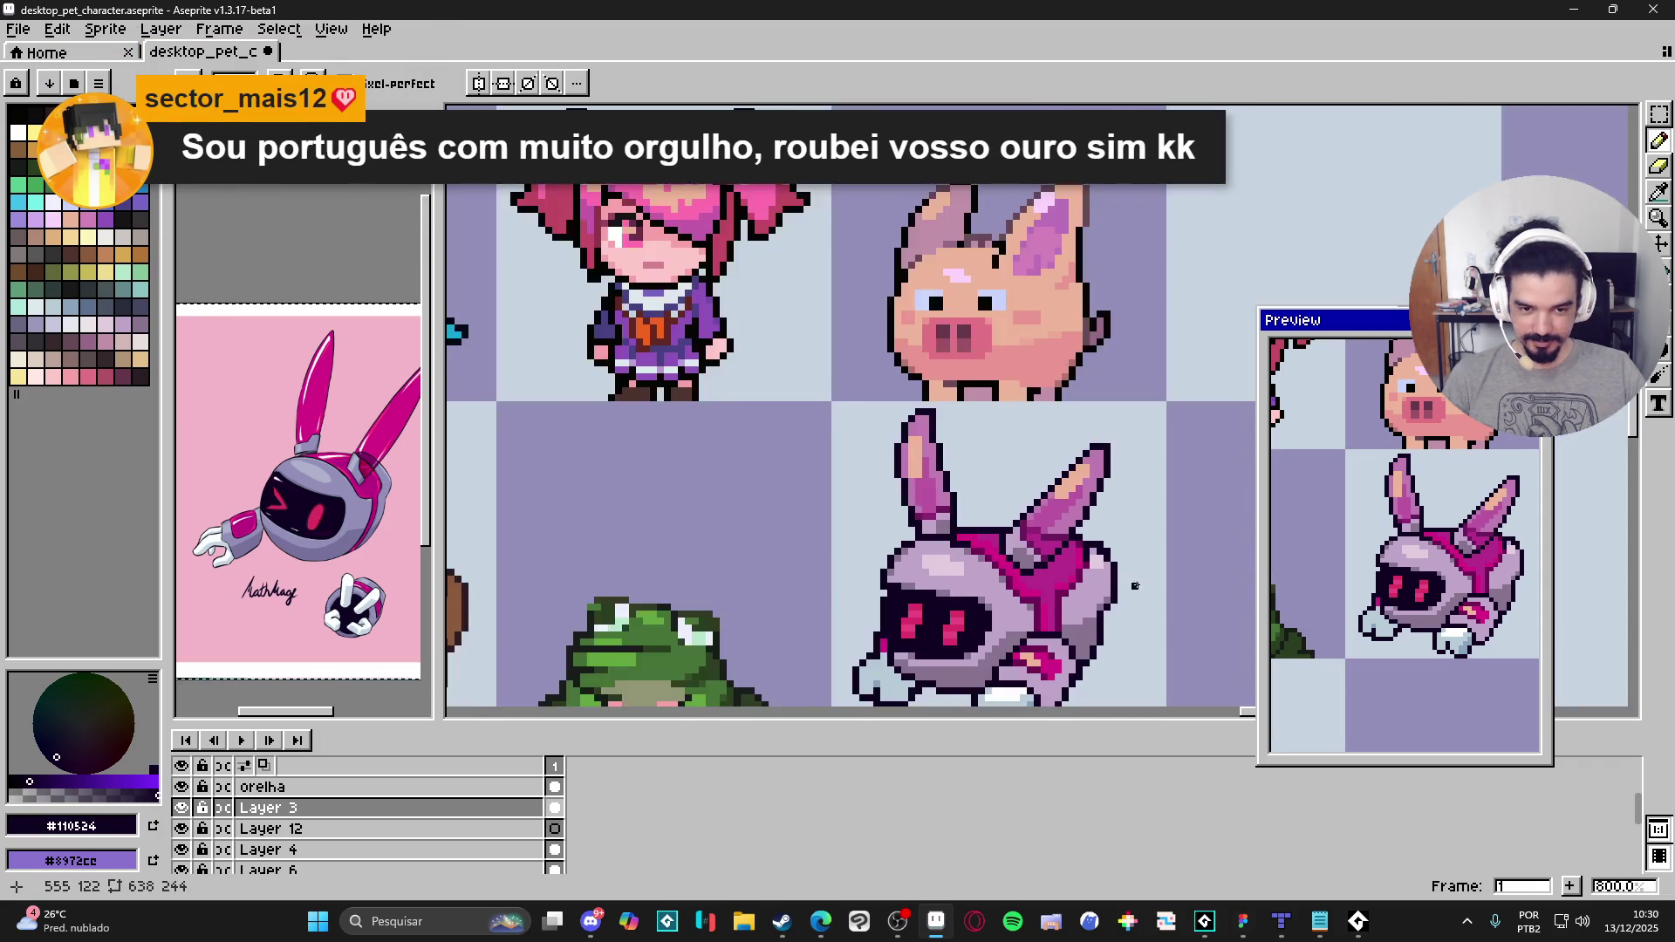
drag(1082, 601, 1044, 571)
mouse_move(1023, 515)
mouse_down()
mouse_move(1060, 539)
mouse_move(960, 587)
mouse_up()
key(ctrl+z)
scroll(1021, 571, up, 1)
scroll(961, 586, down, 3)
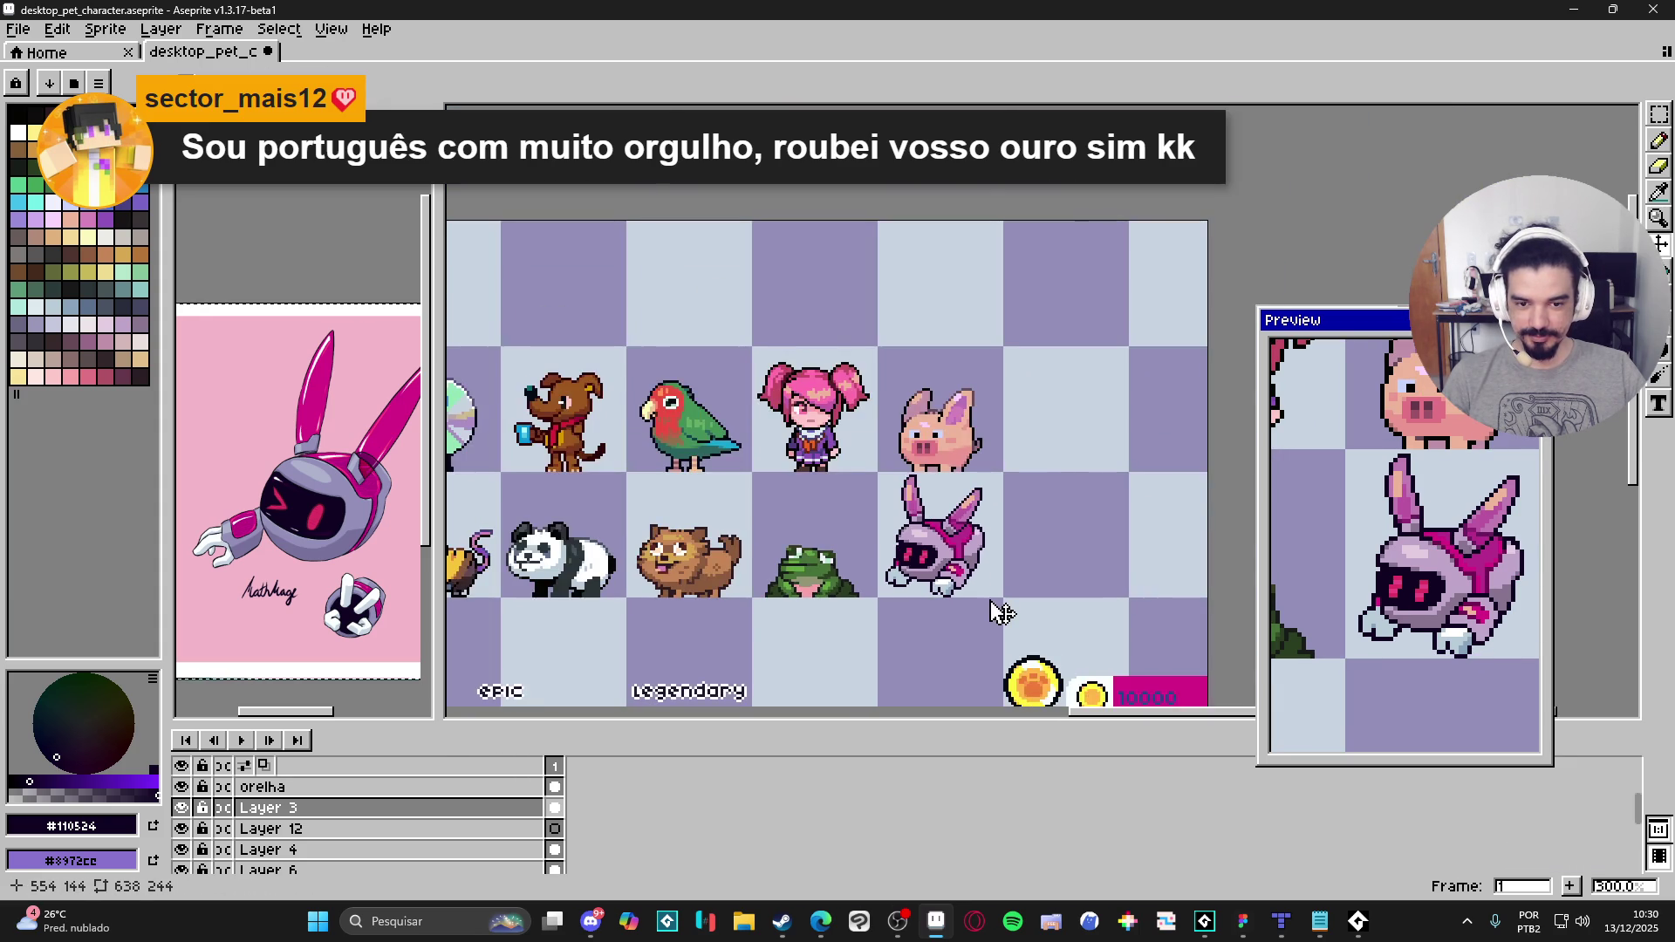
scroll(1002, 613, up, 1)
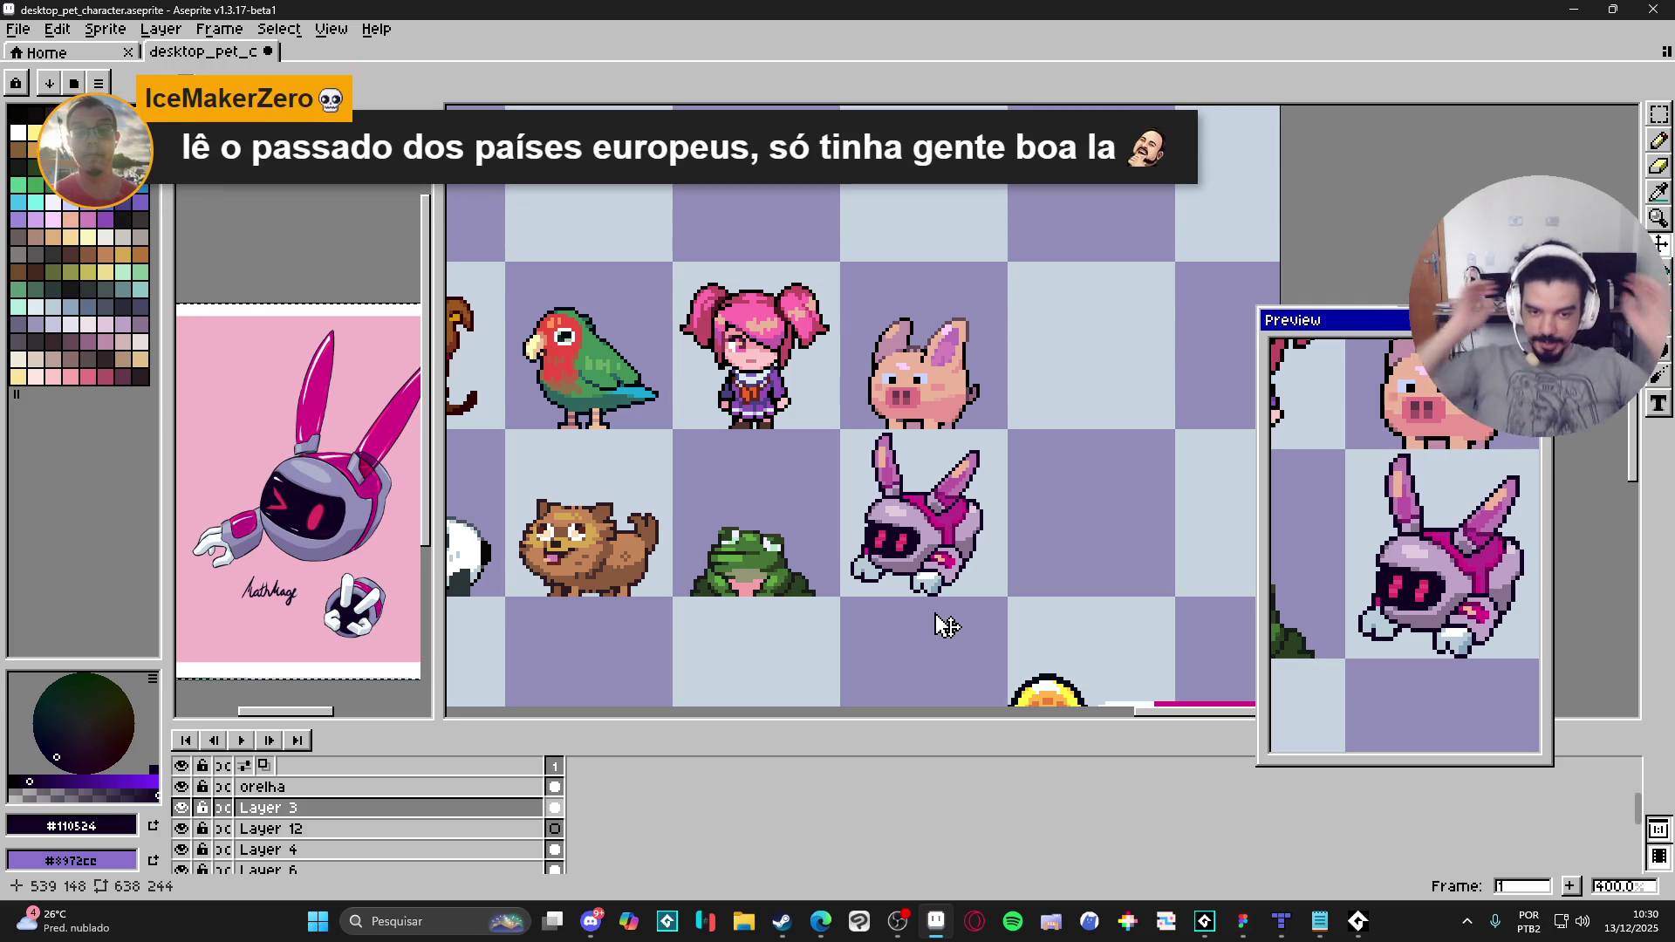
scroll(938, 541, up, 6)
Step: Sample the mauve and paint a block of mauve pixels around the bunny's right foot
key(b)
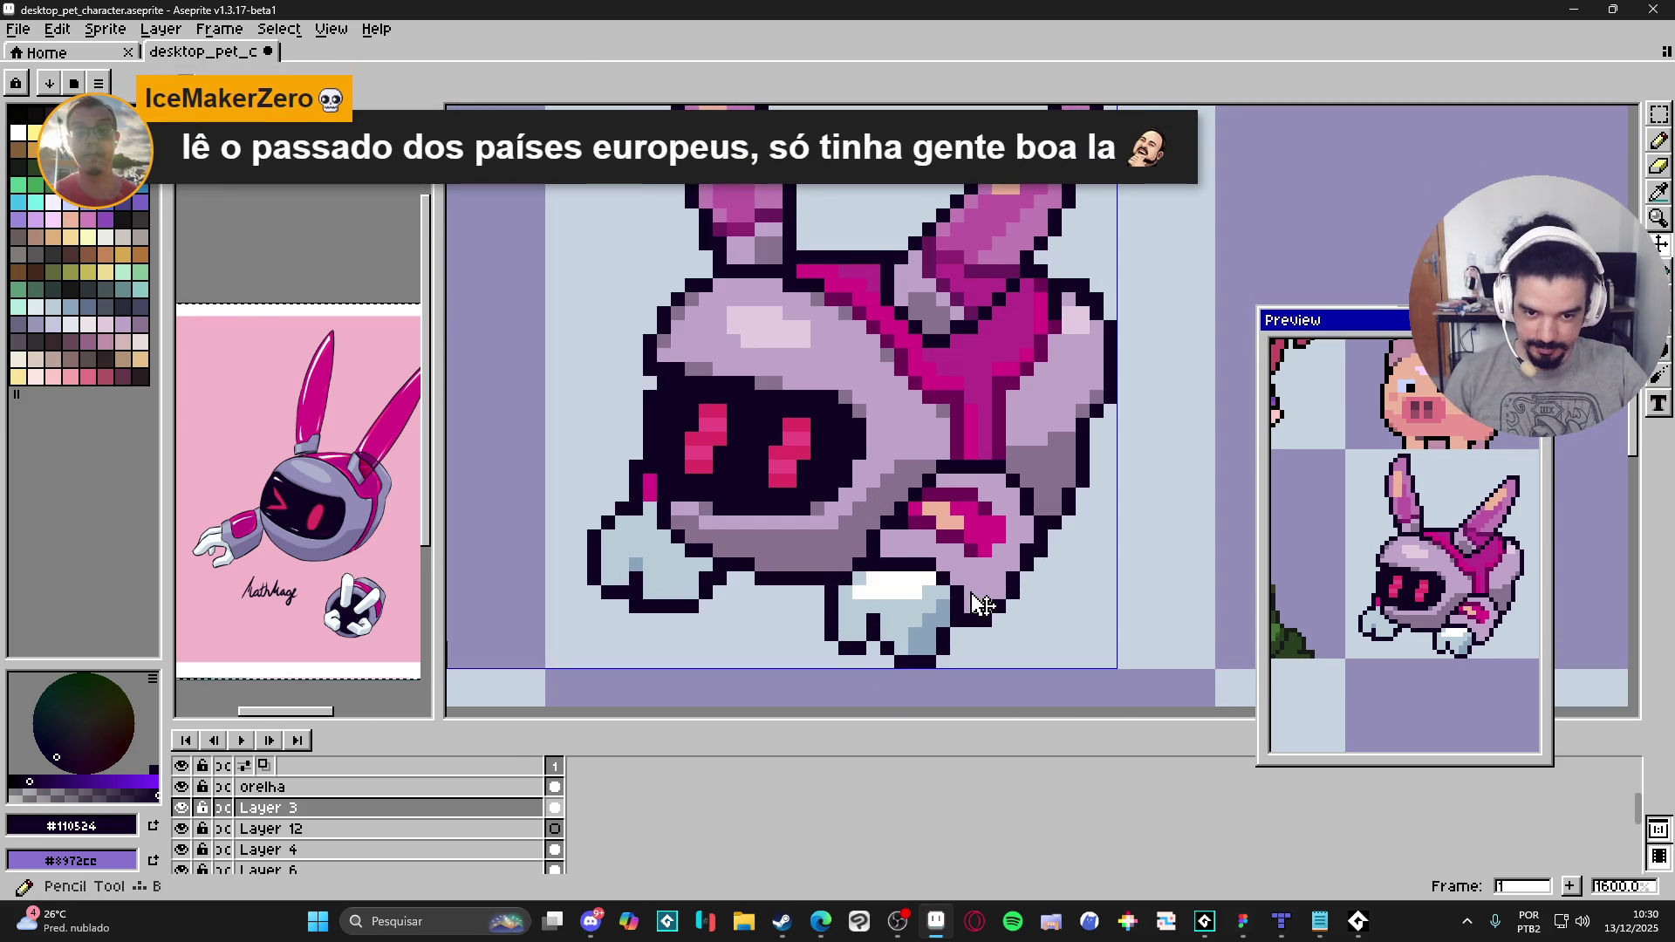
alt+click(787, 559)
click(978, 585)
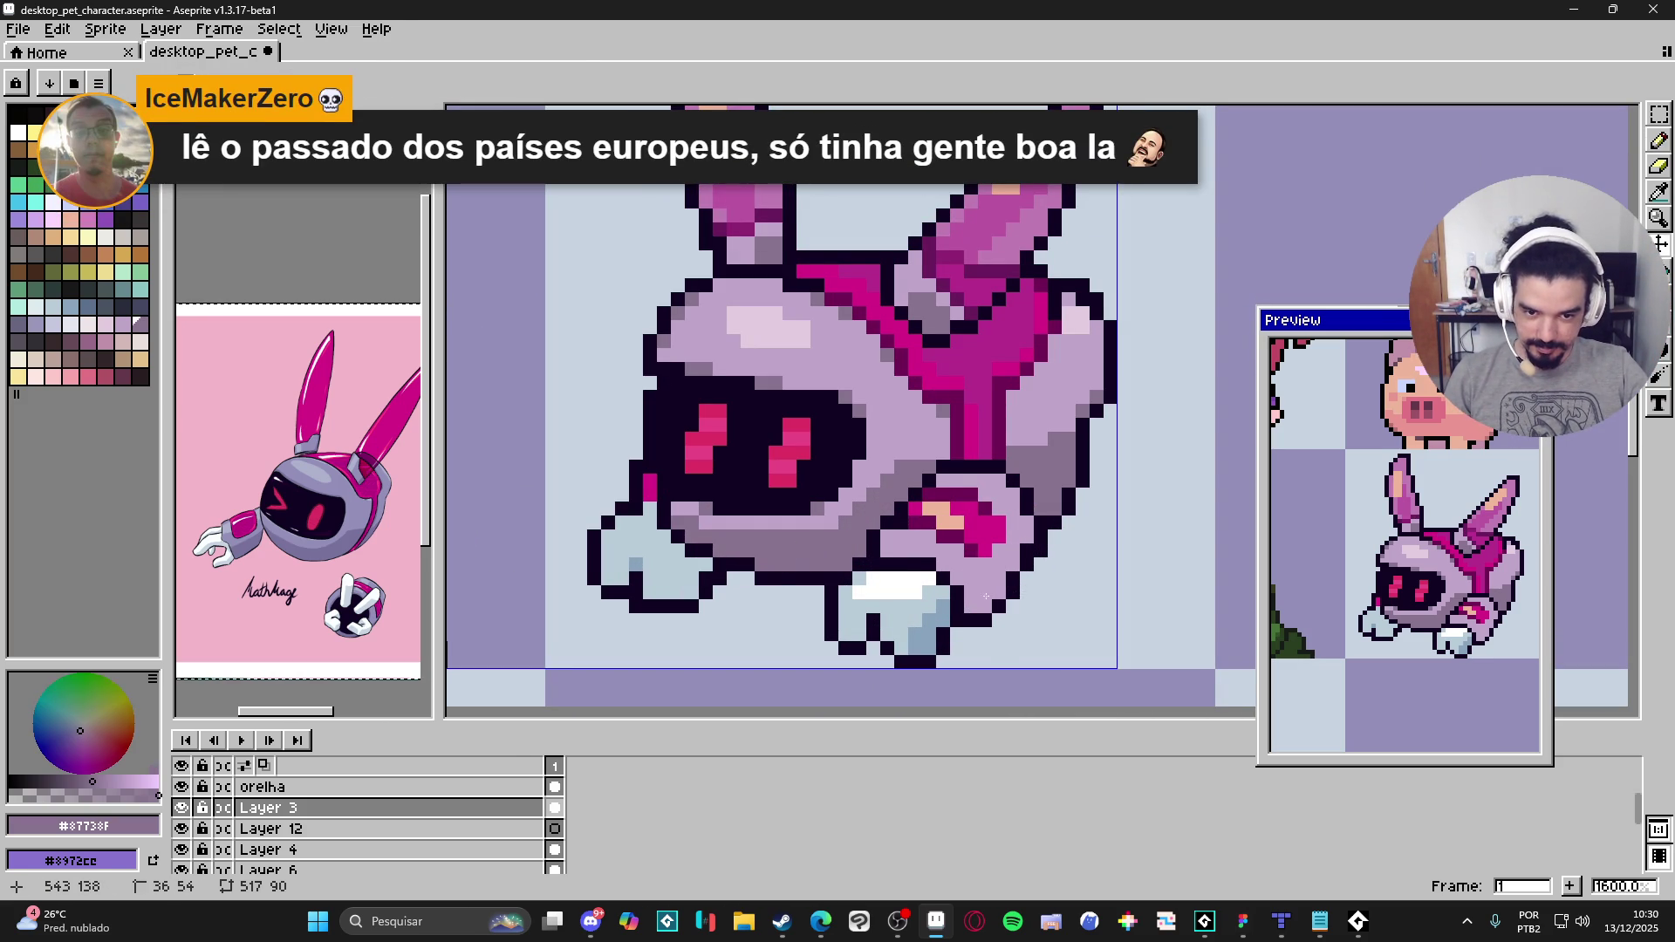
click(977, 607)
drag(957, 591, 958, 577)
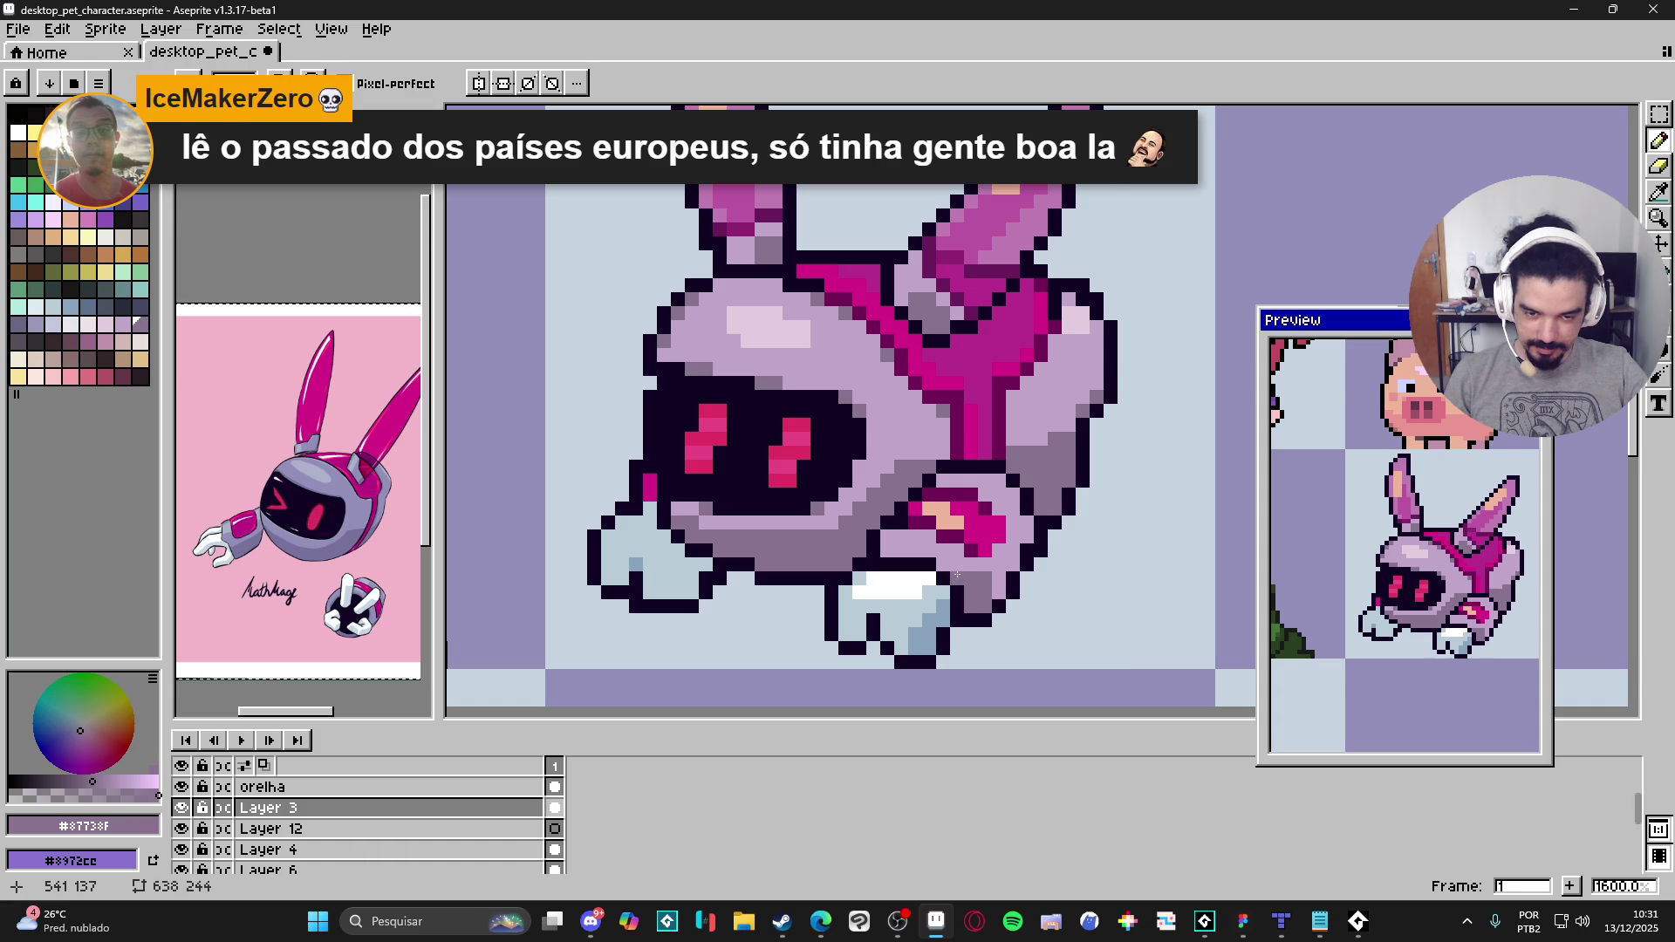
click(957, 565)
click(942, 565)
drag(926, 555, 885, 551)
click(1000, 578)
click(999, 592)
click(995, 565)
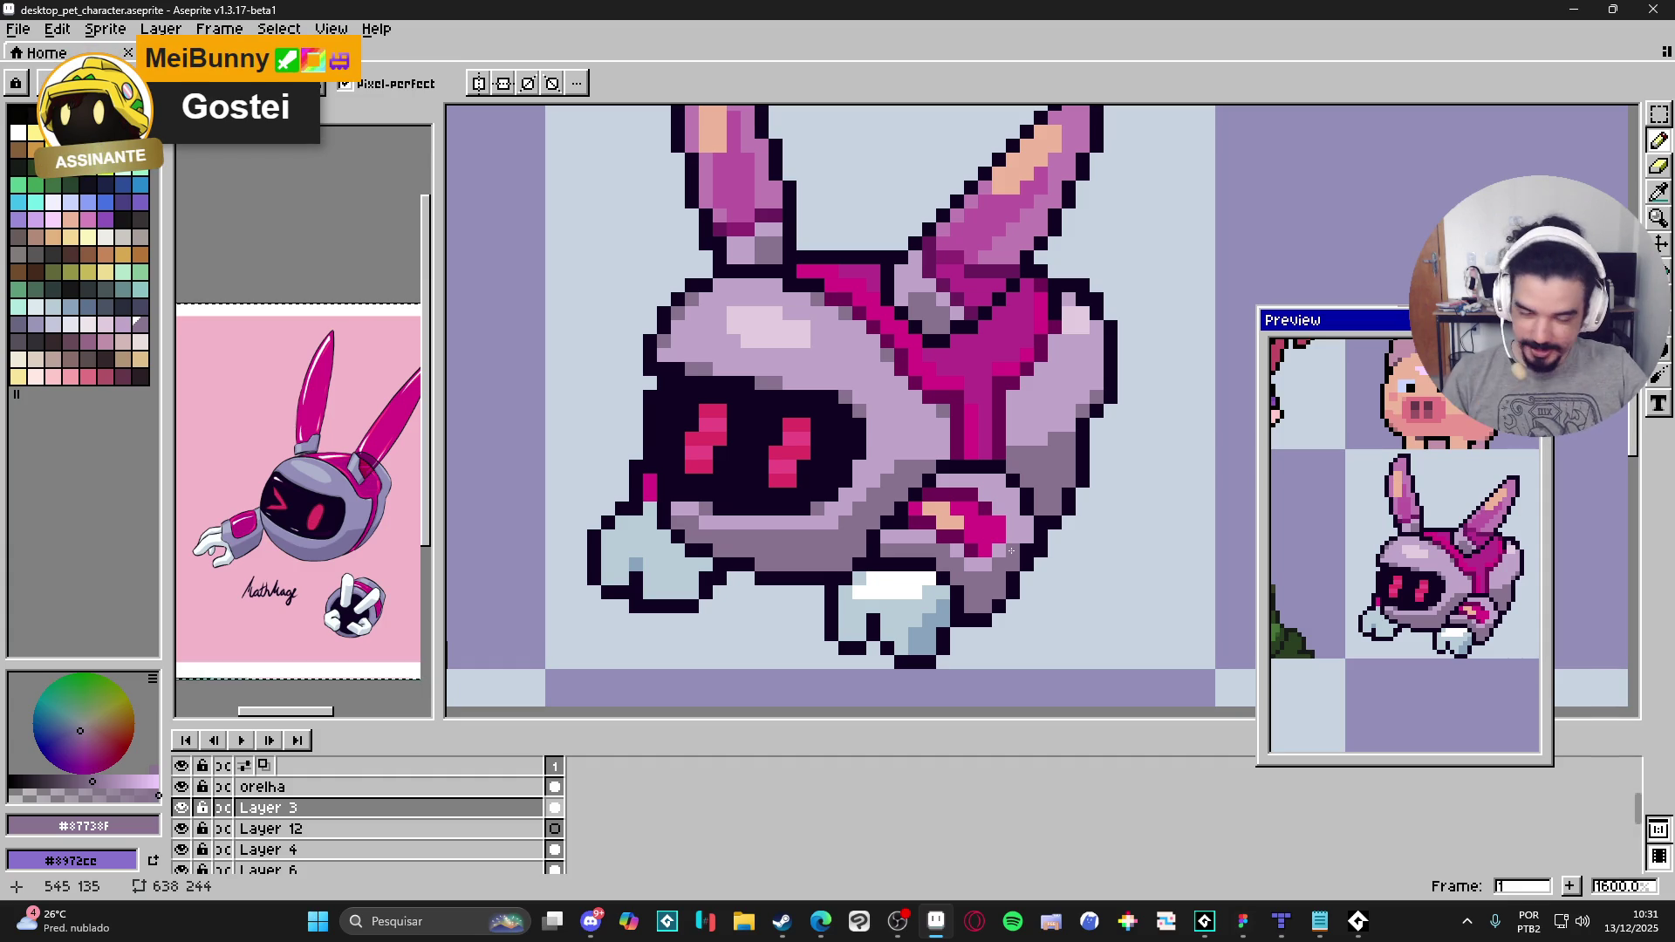
Step: Paint light lavender #e3cddf highlight pixels across the robot's chin
alt+click(965, 482)
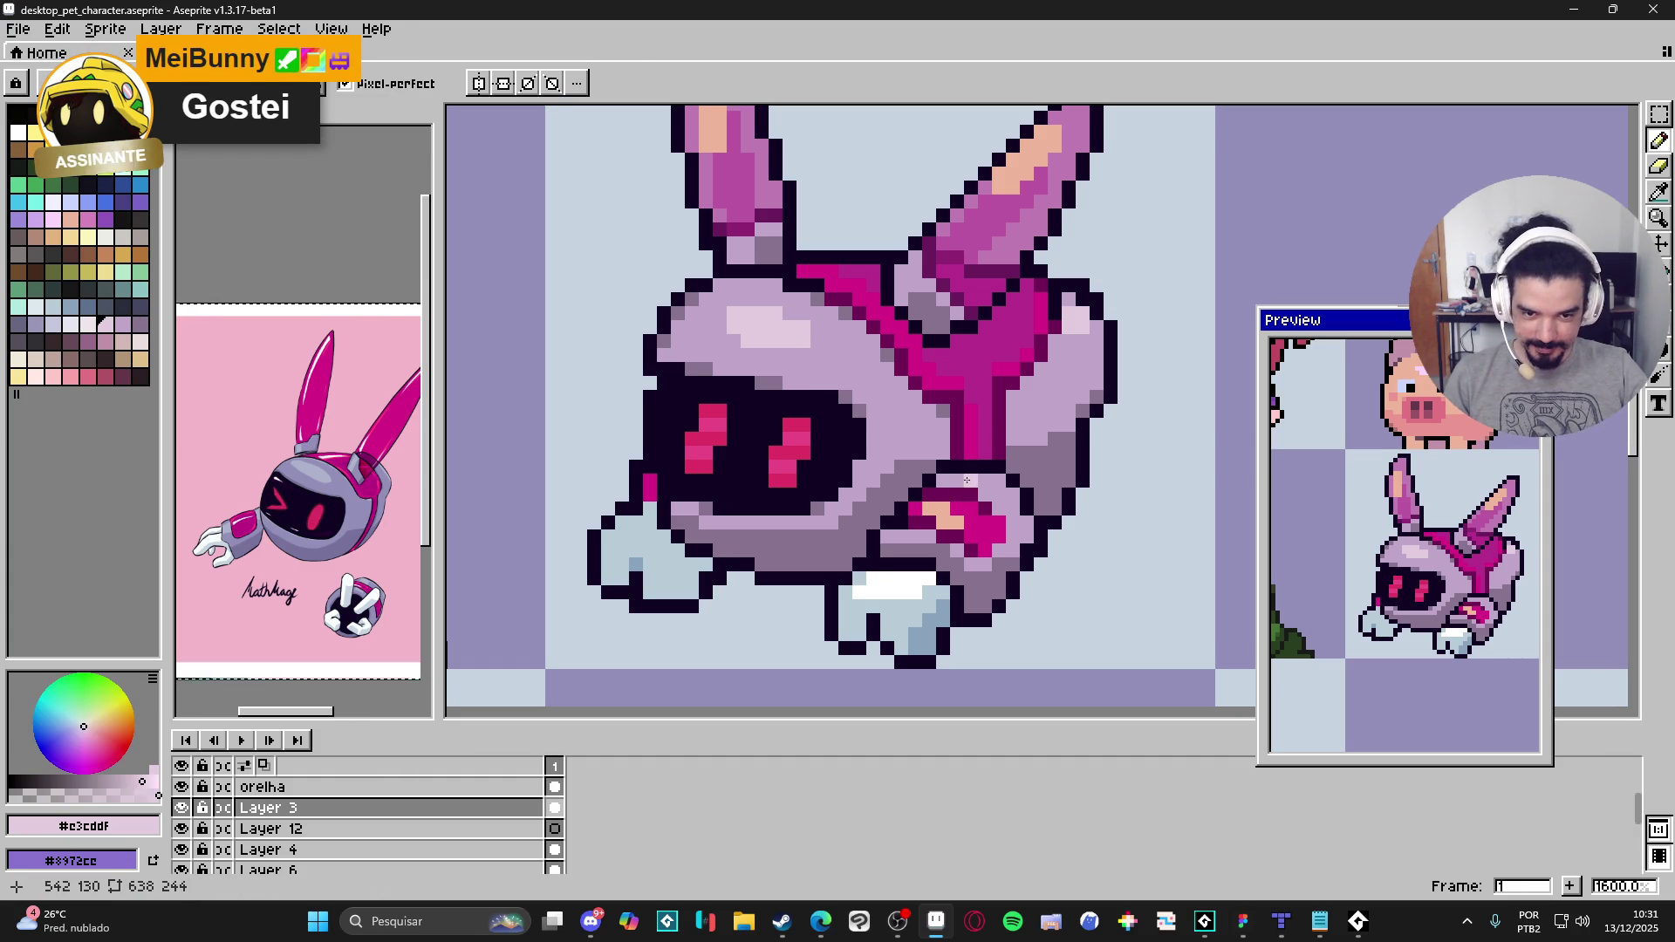
drag(985, 477, 942, 482)
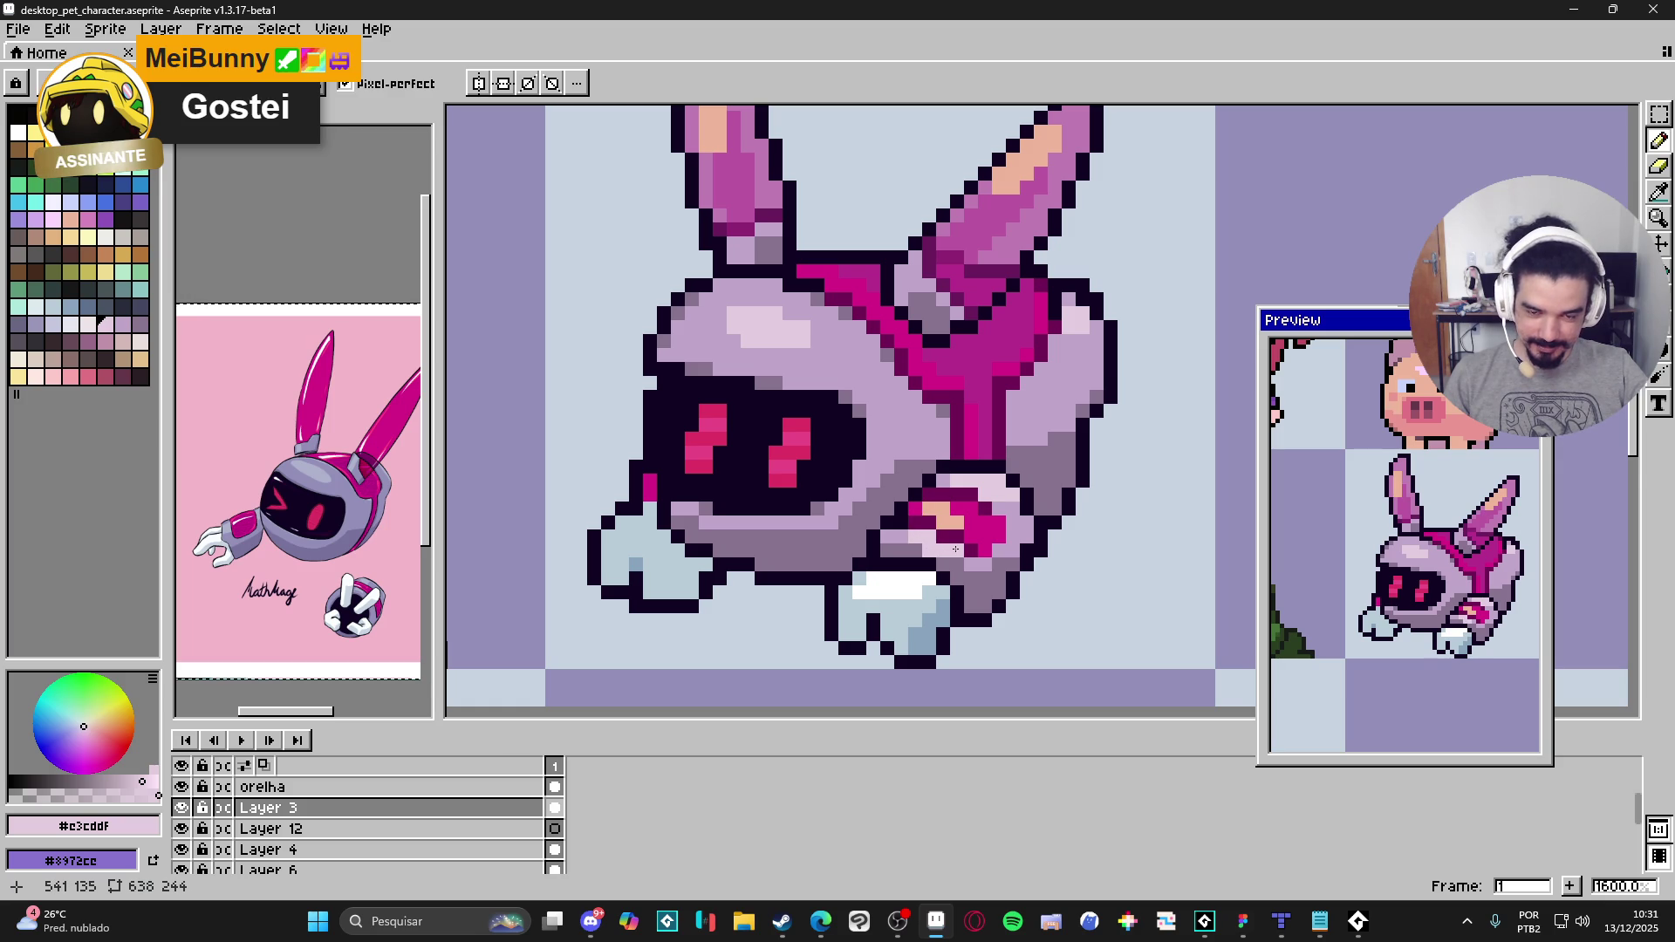
scroll(964, 564, down, 4)
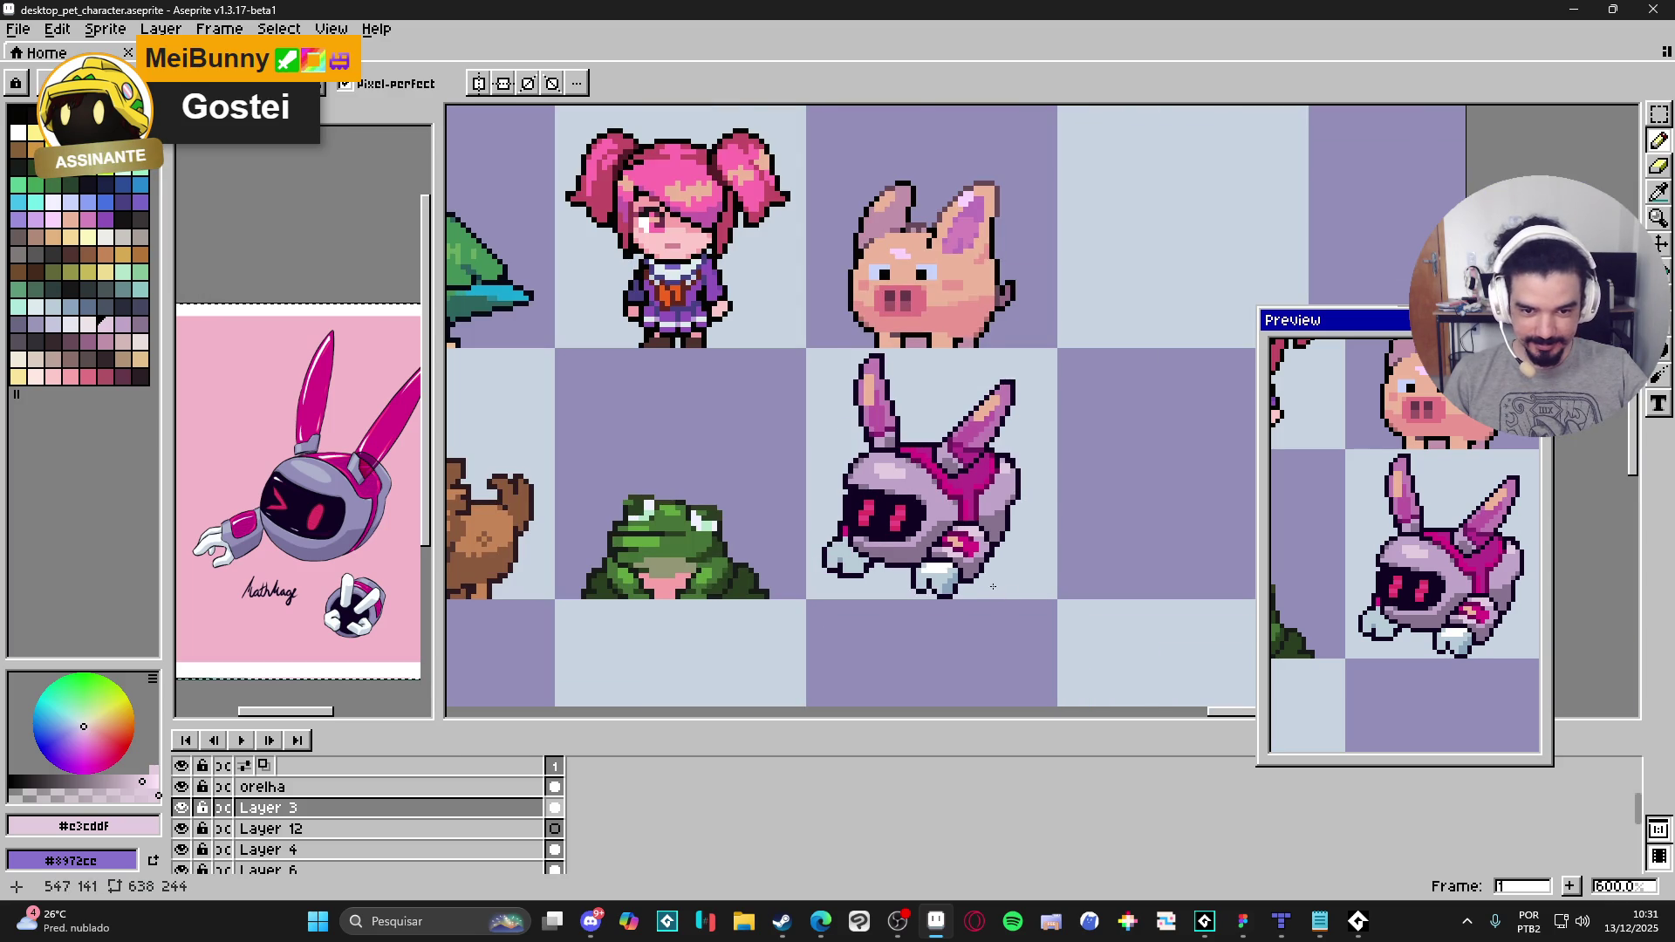
scroll(994, 589, up, 4)
scroll(980, 568, down, 1)
scroll(981, 568, down, 2)
scroll(1007, 590, down, 2)
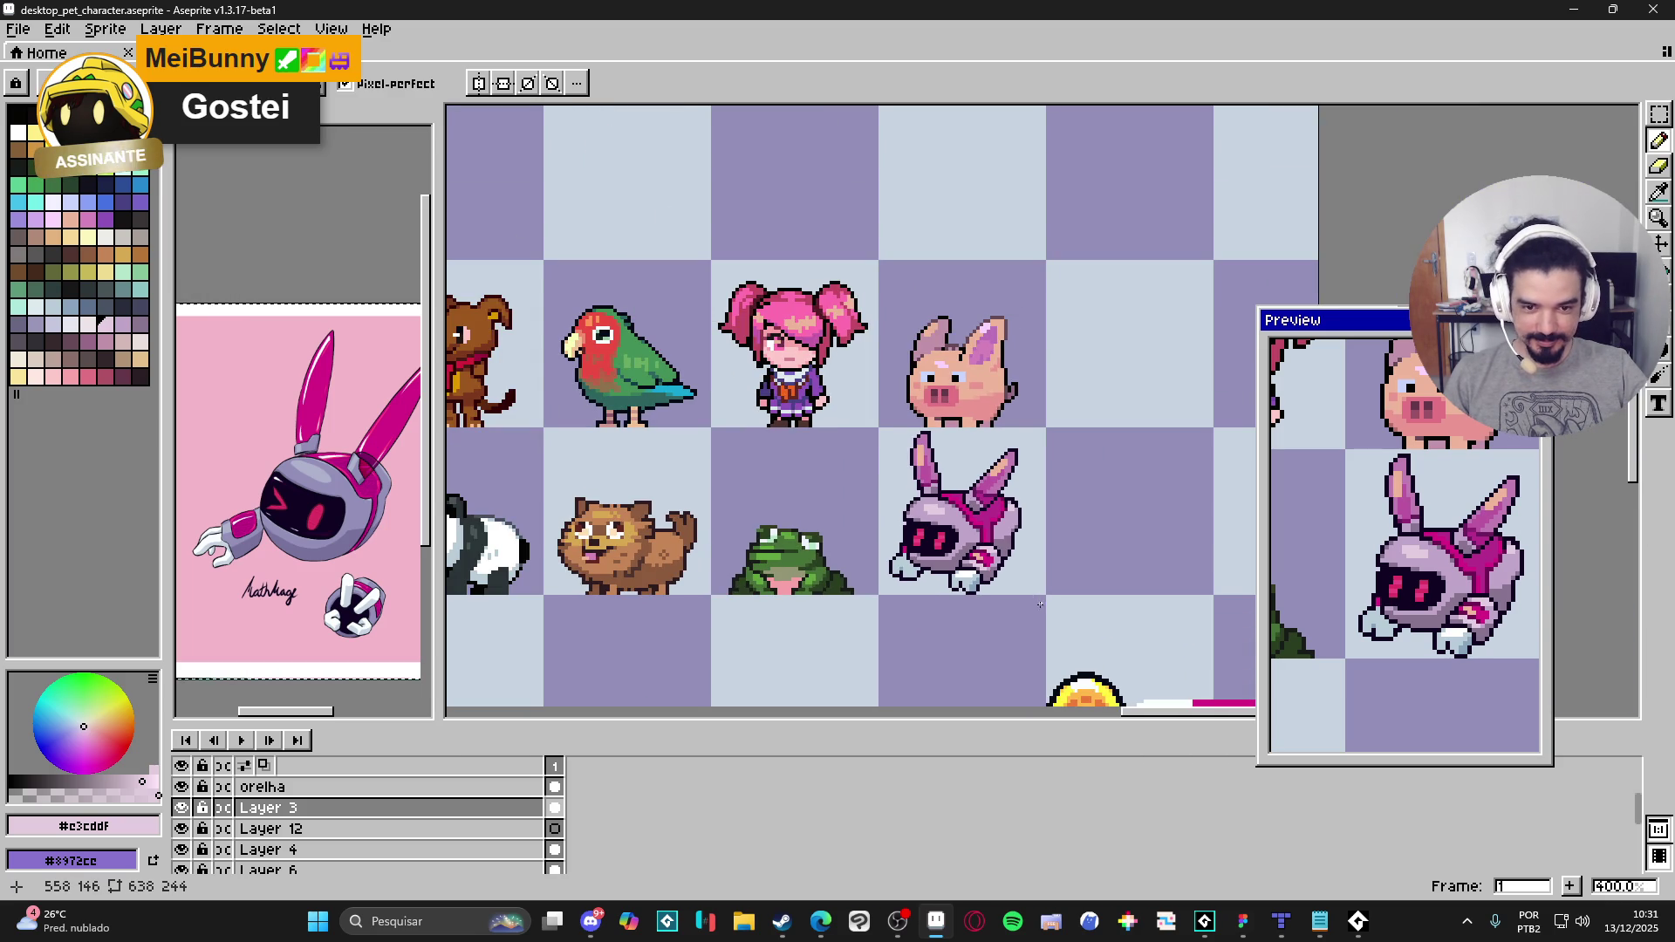
scroll(986, 576, up, 1)
scroll(969, 556, up, 4)
Step: Add a darker grey-purple #87738f shade pixel below the chin
alt+click(968, 556)
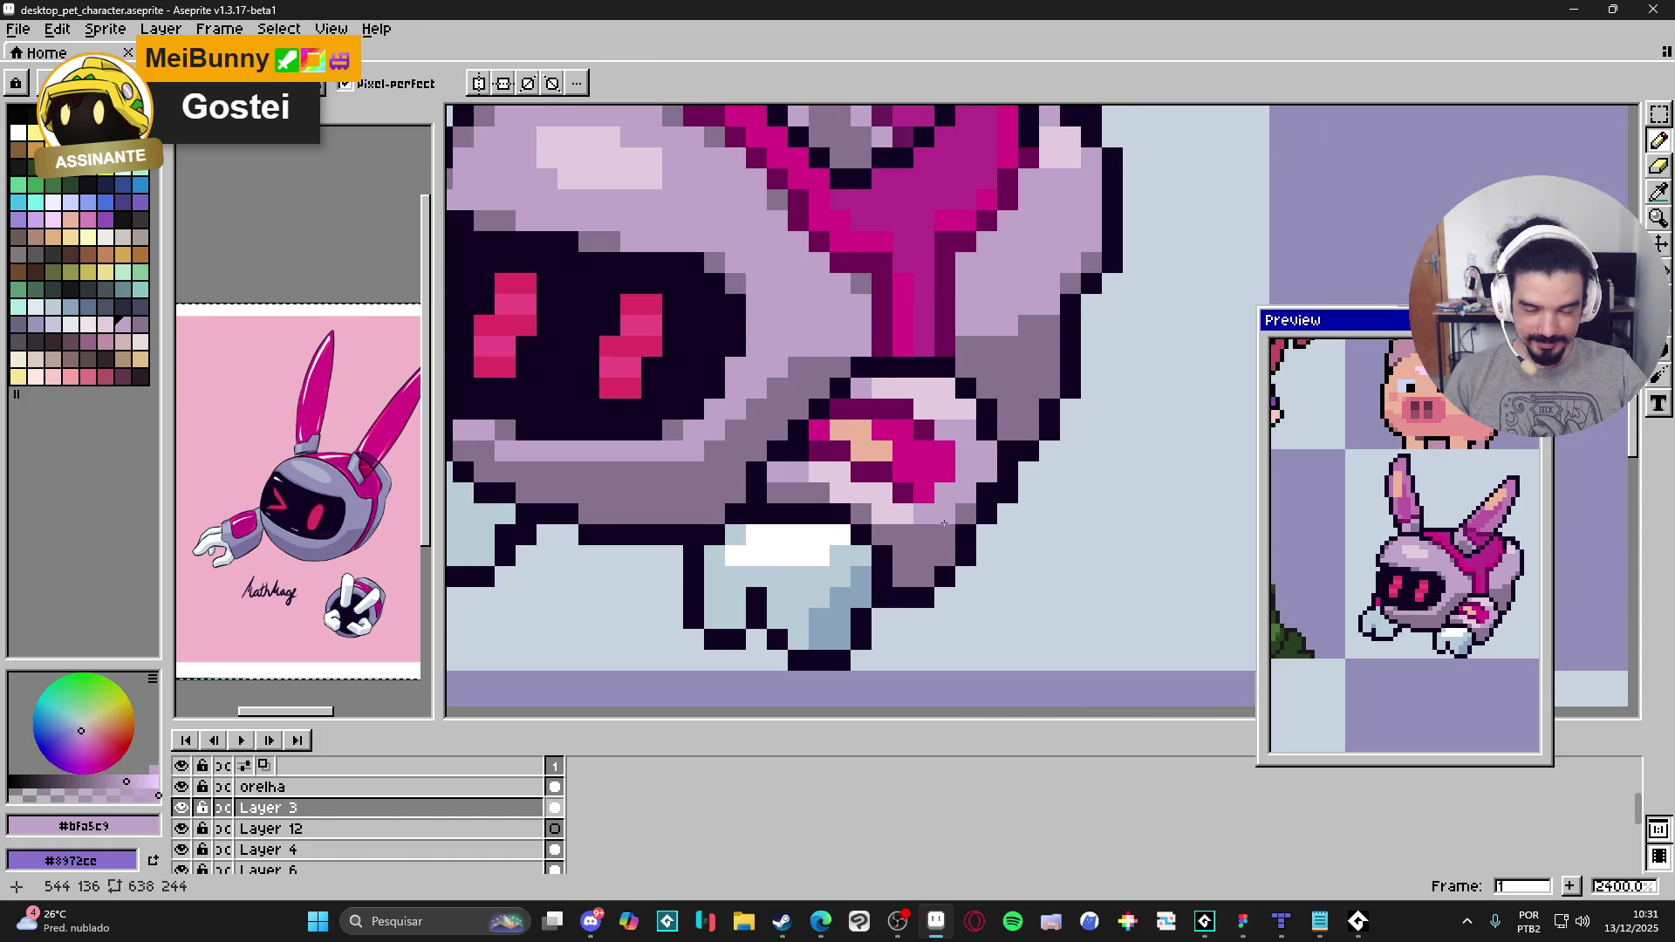
alt+click(989, 472)
click(988, 463)
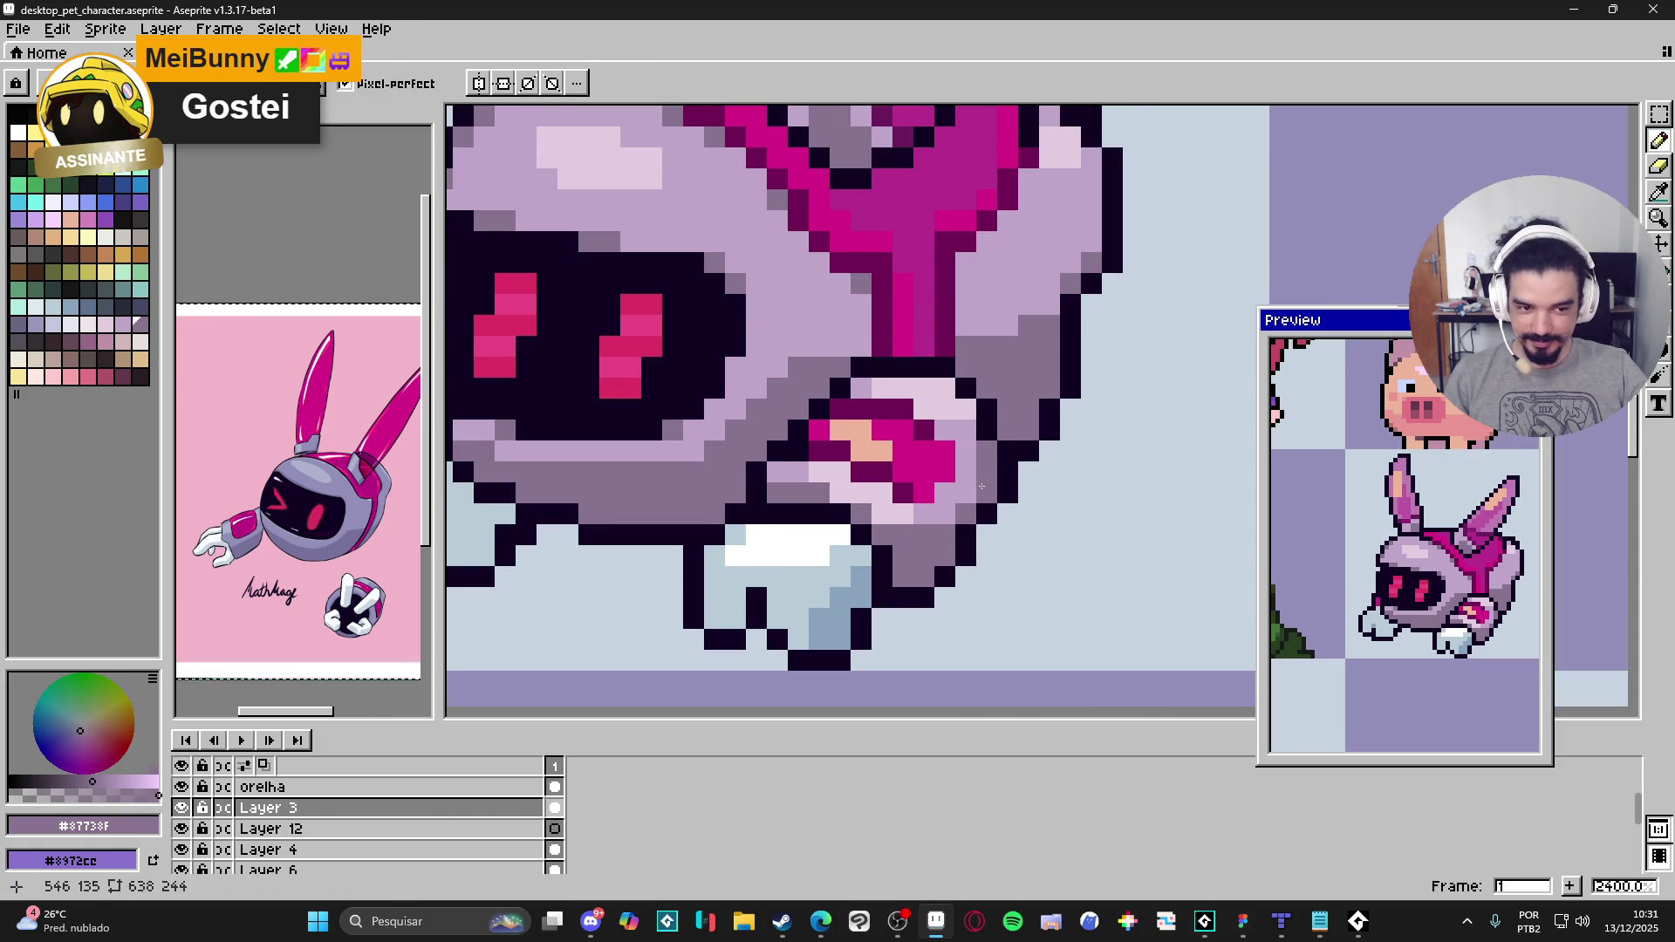
key(alt)
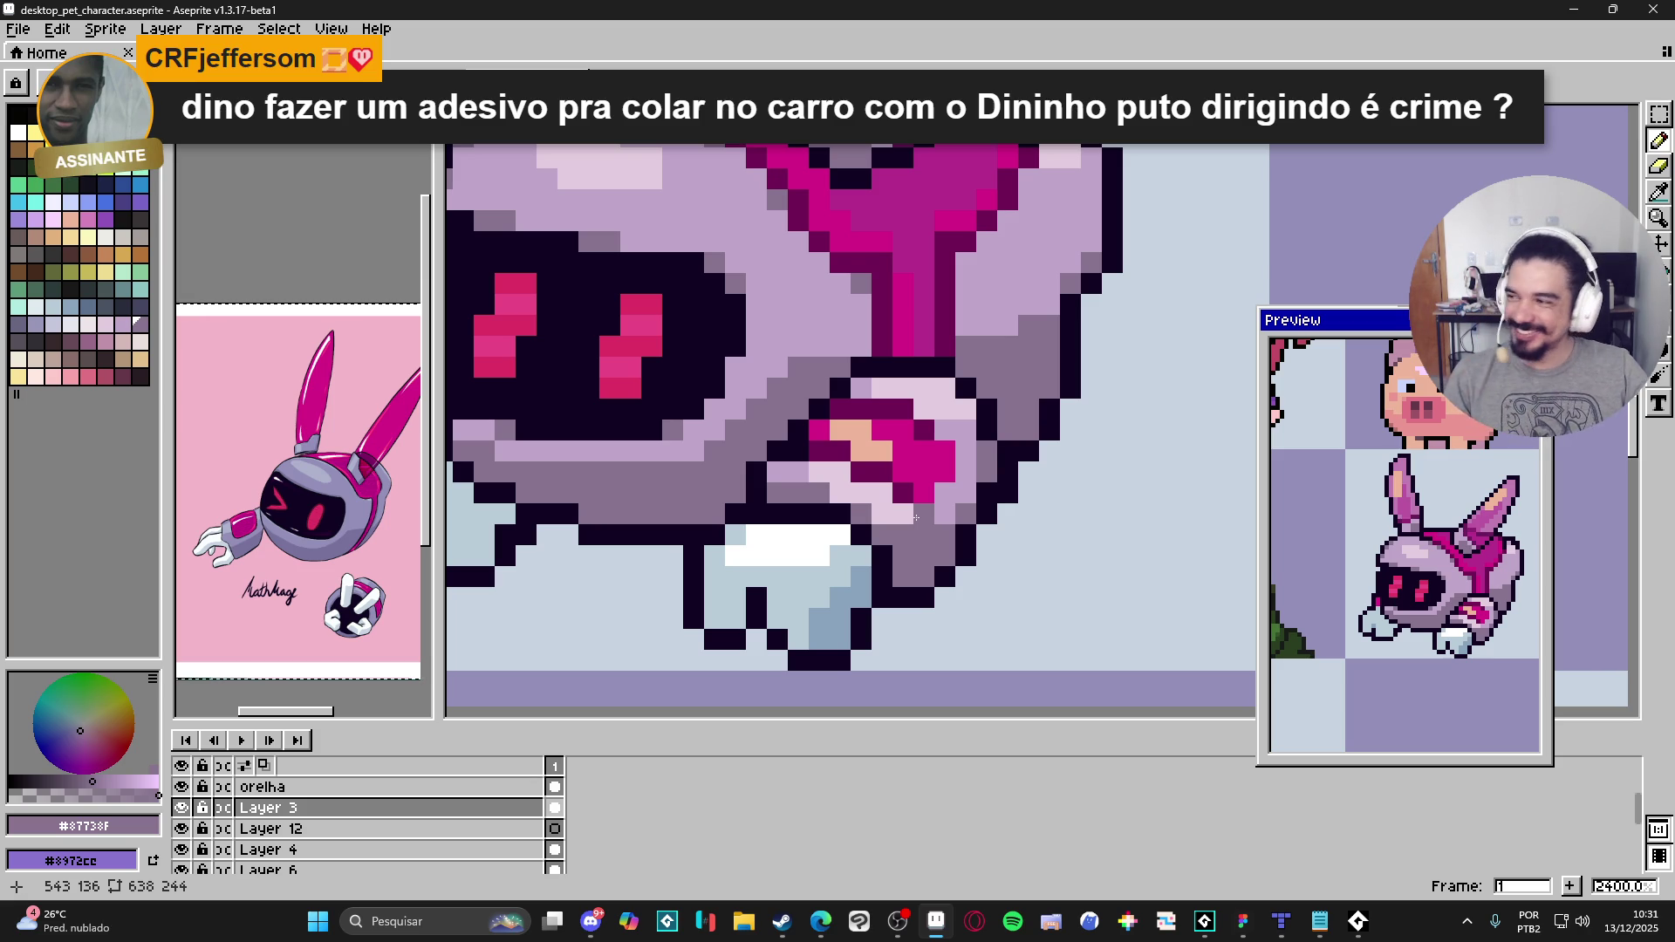
scroll(969, 542, down, 7)
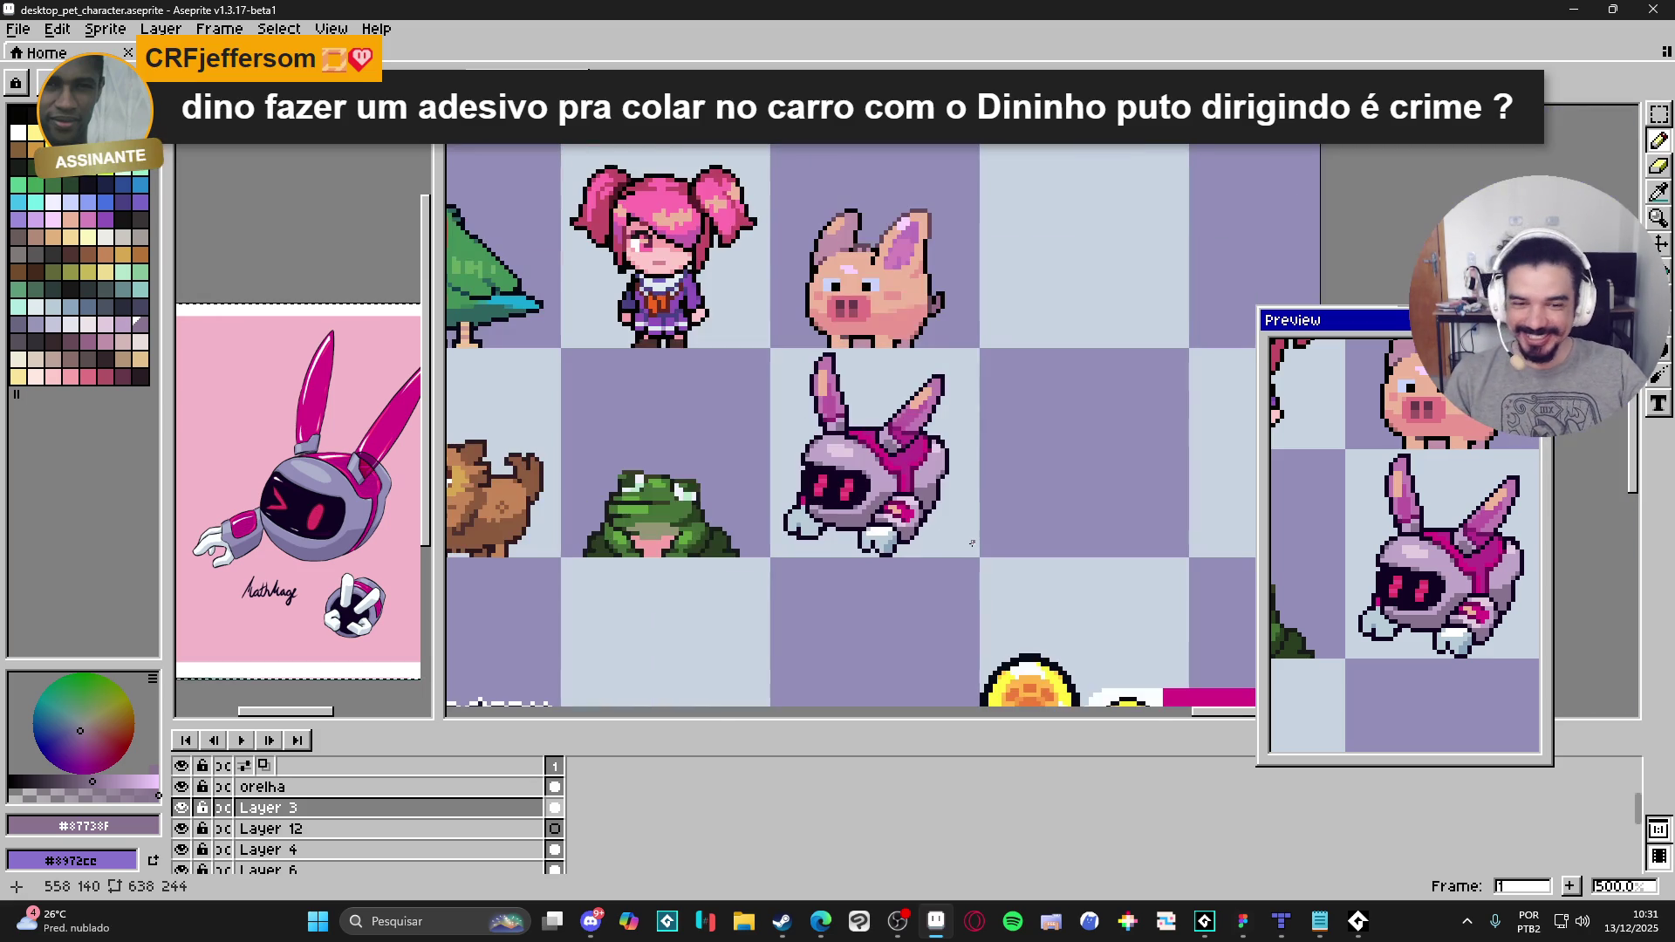
scroll(972, 543, down, 1)
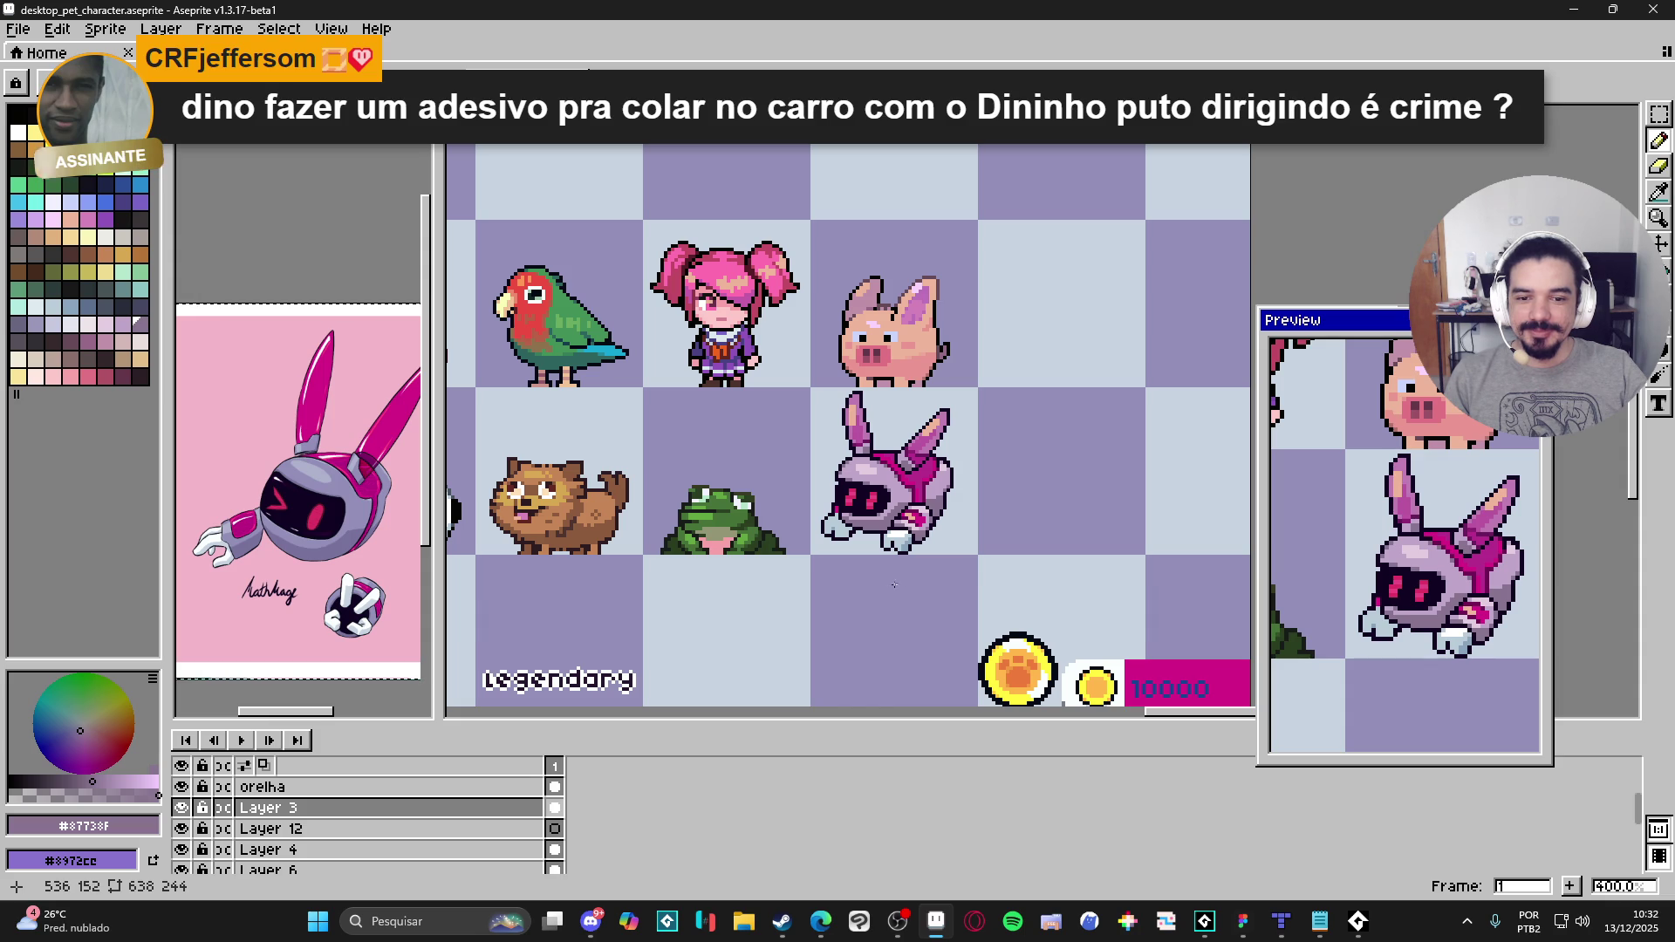
drag(846, 529, 863, 543)
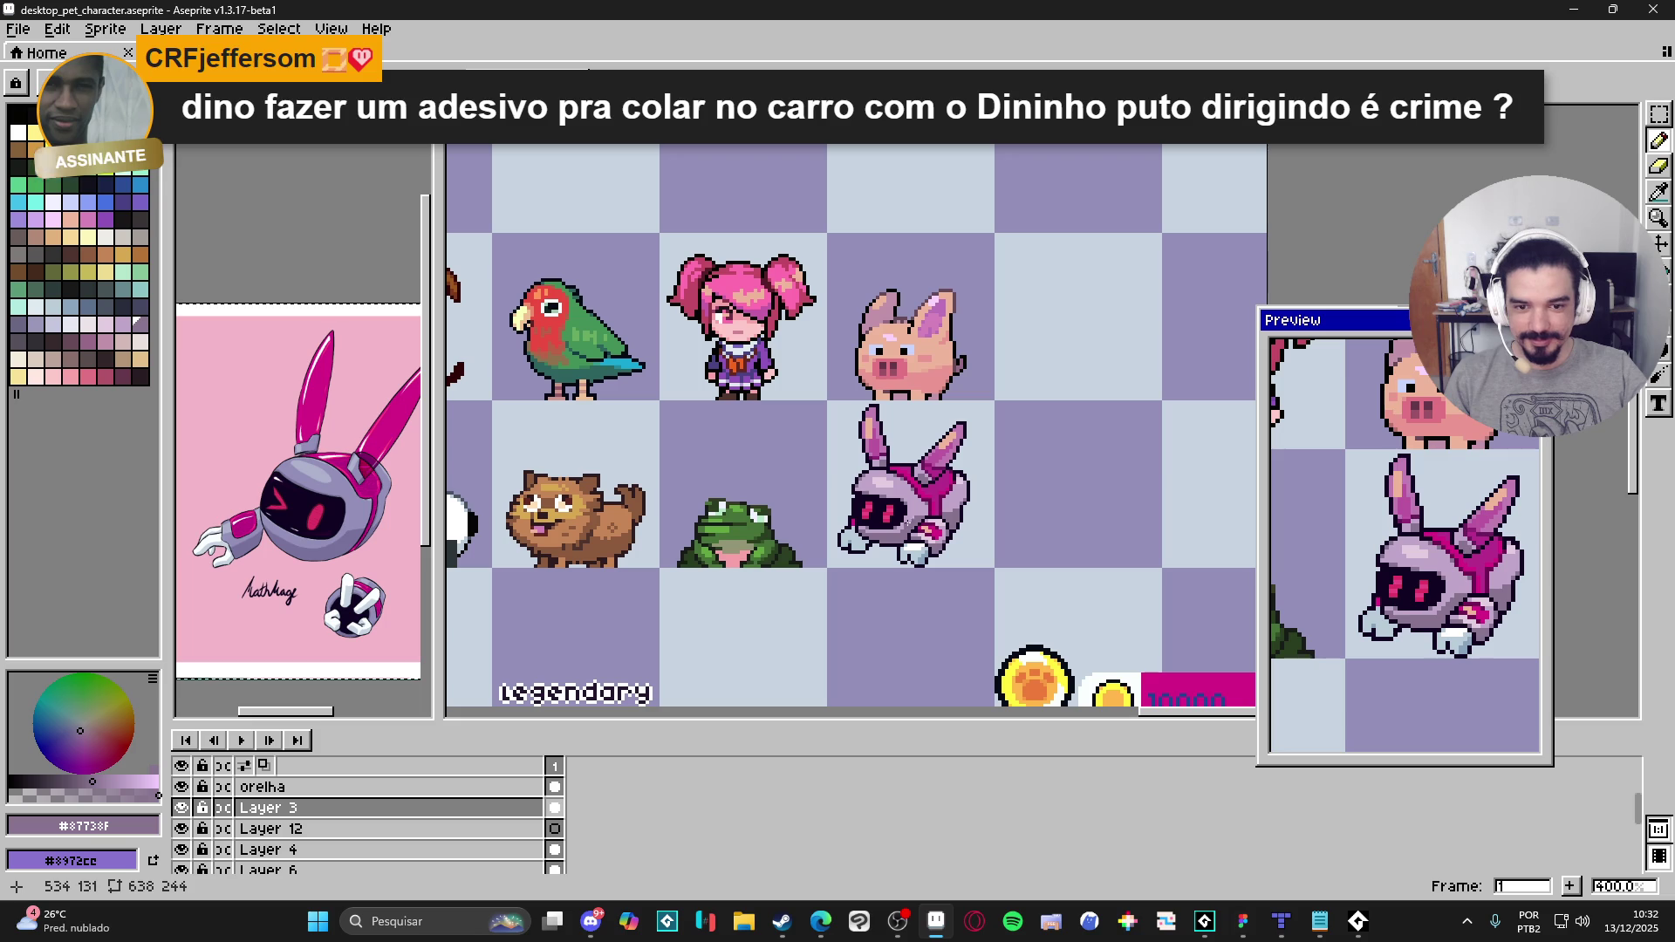
Step: Eyedrop the magenta tones #d61a88 and #b72c8c from the bunny's chest strap
scroll(940, 486, up, 2)
scroll(940, 486, up, 4)
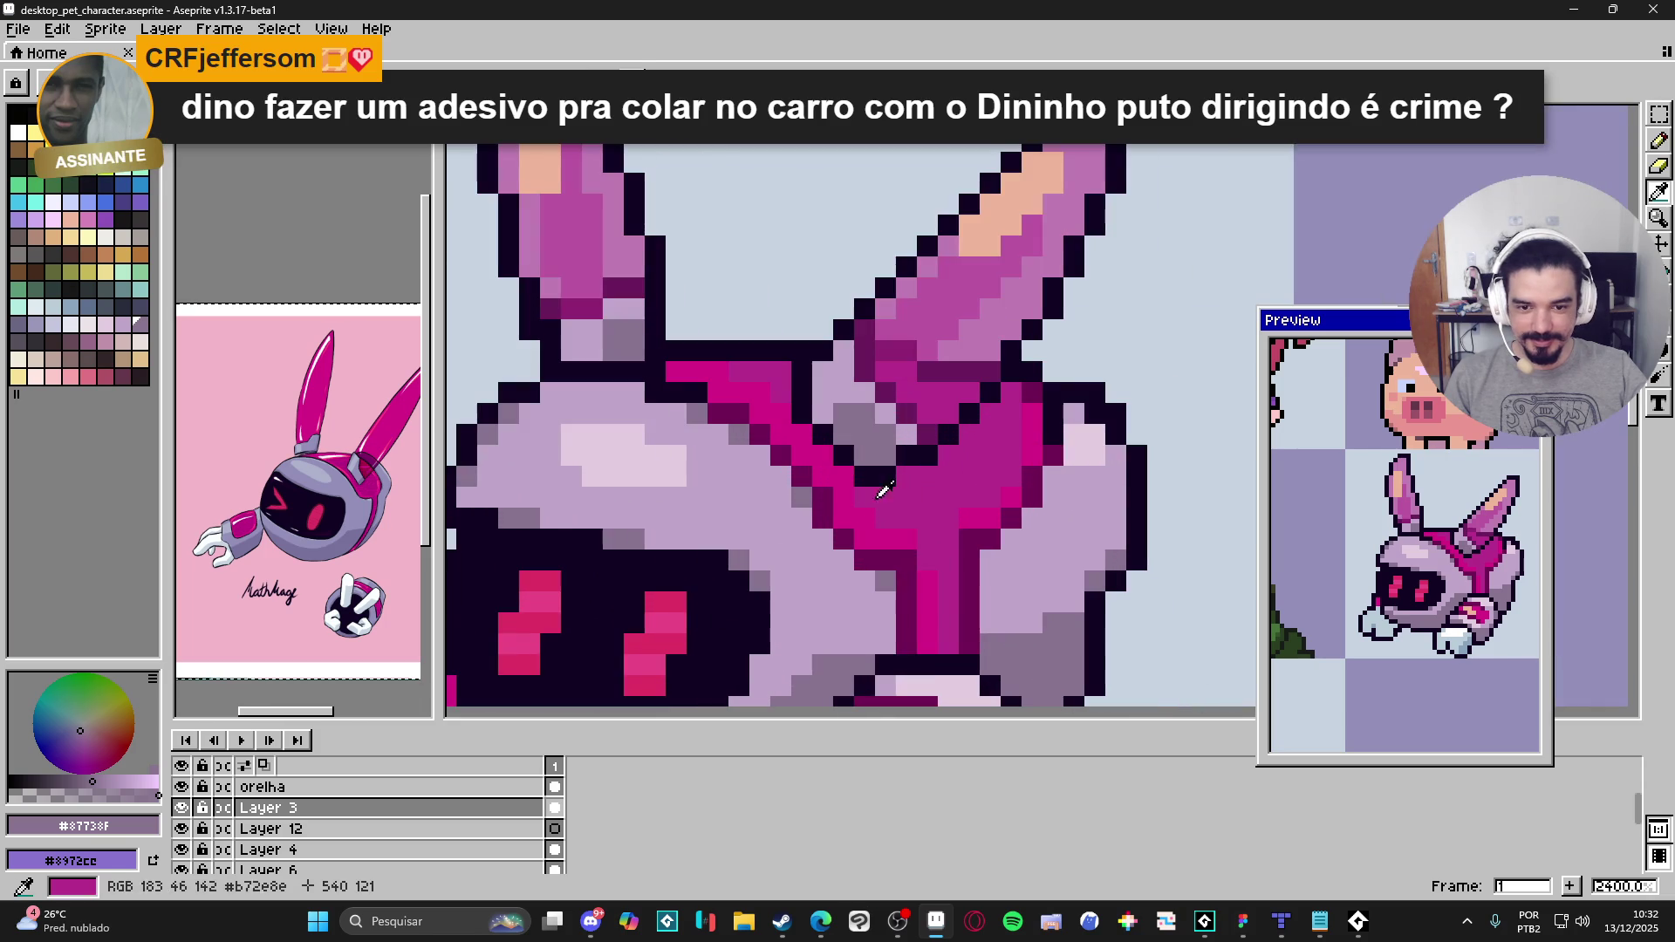
alt+click(905, 479)
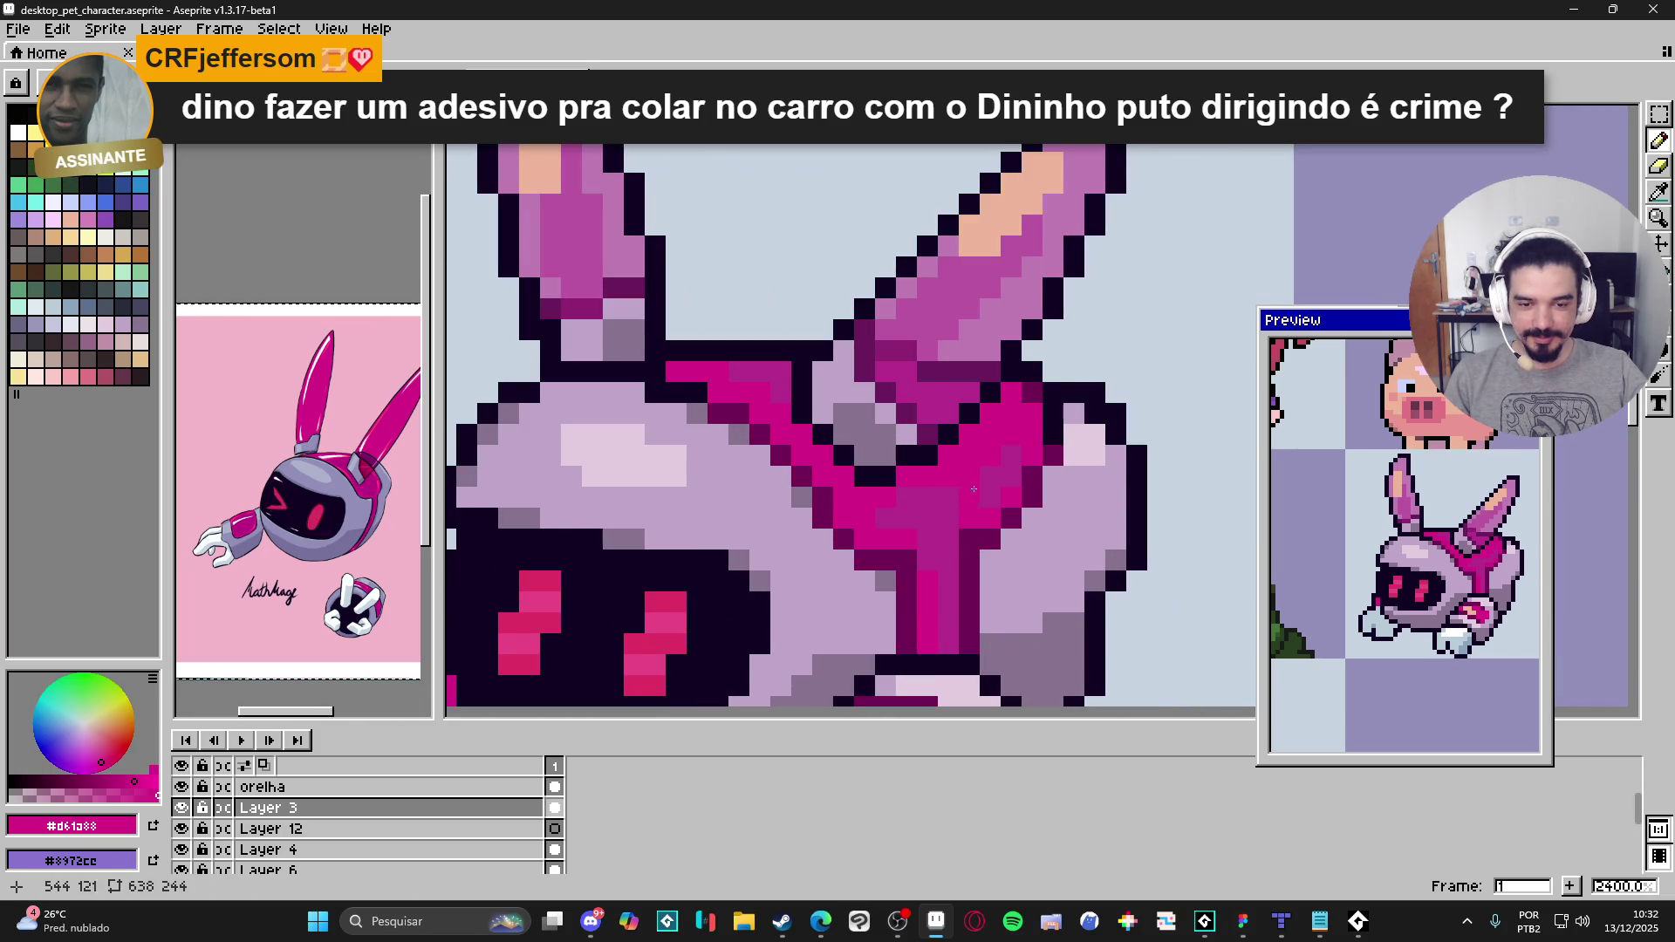
alt+click(974, 486)
Step: Zoom out and save desktop_pet_character.aseprite
scroll(974, 480, down, 5)
scroll(973, 471, up, 4)
scroll(973, 470, down, 4)
scroll(997, 465, up, 4)
scroll(1000, 465, down, 6)
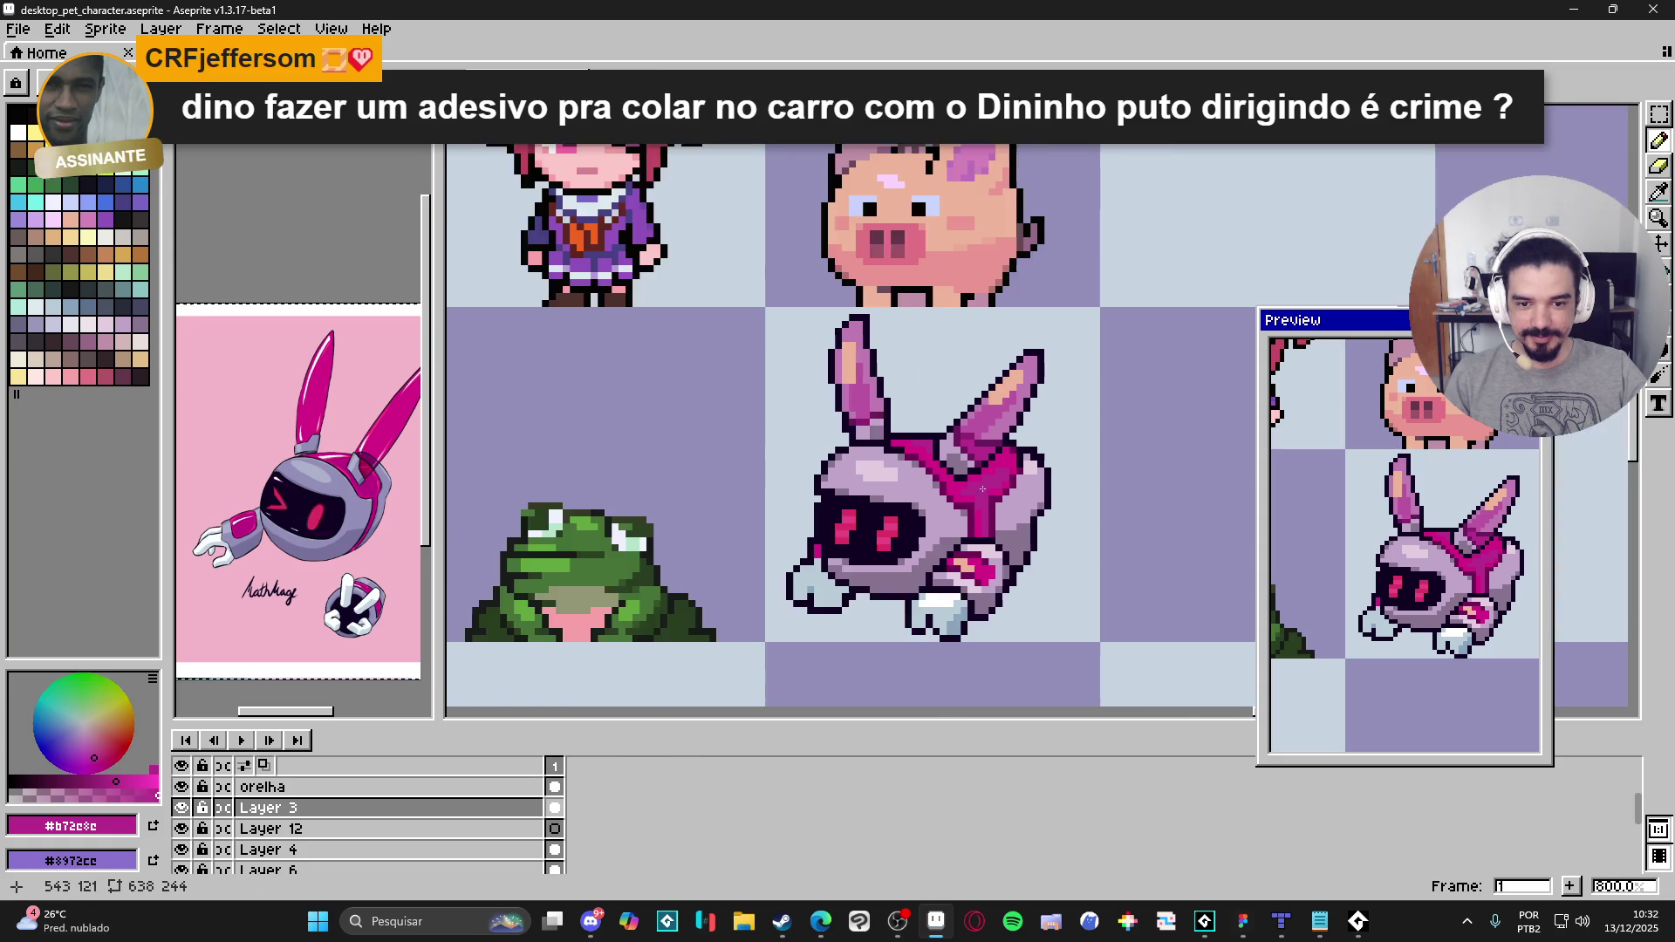
scroll(1001, 541, right, 2)
key(ctrl+s)
scroll(1003, 552, down, 1)
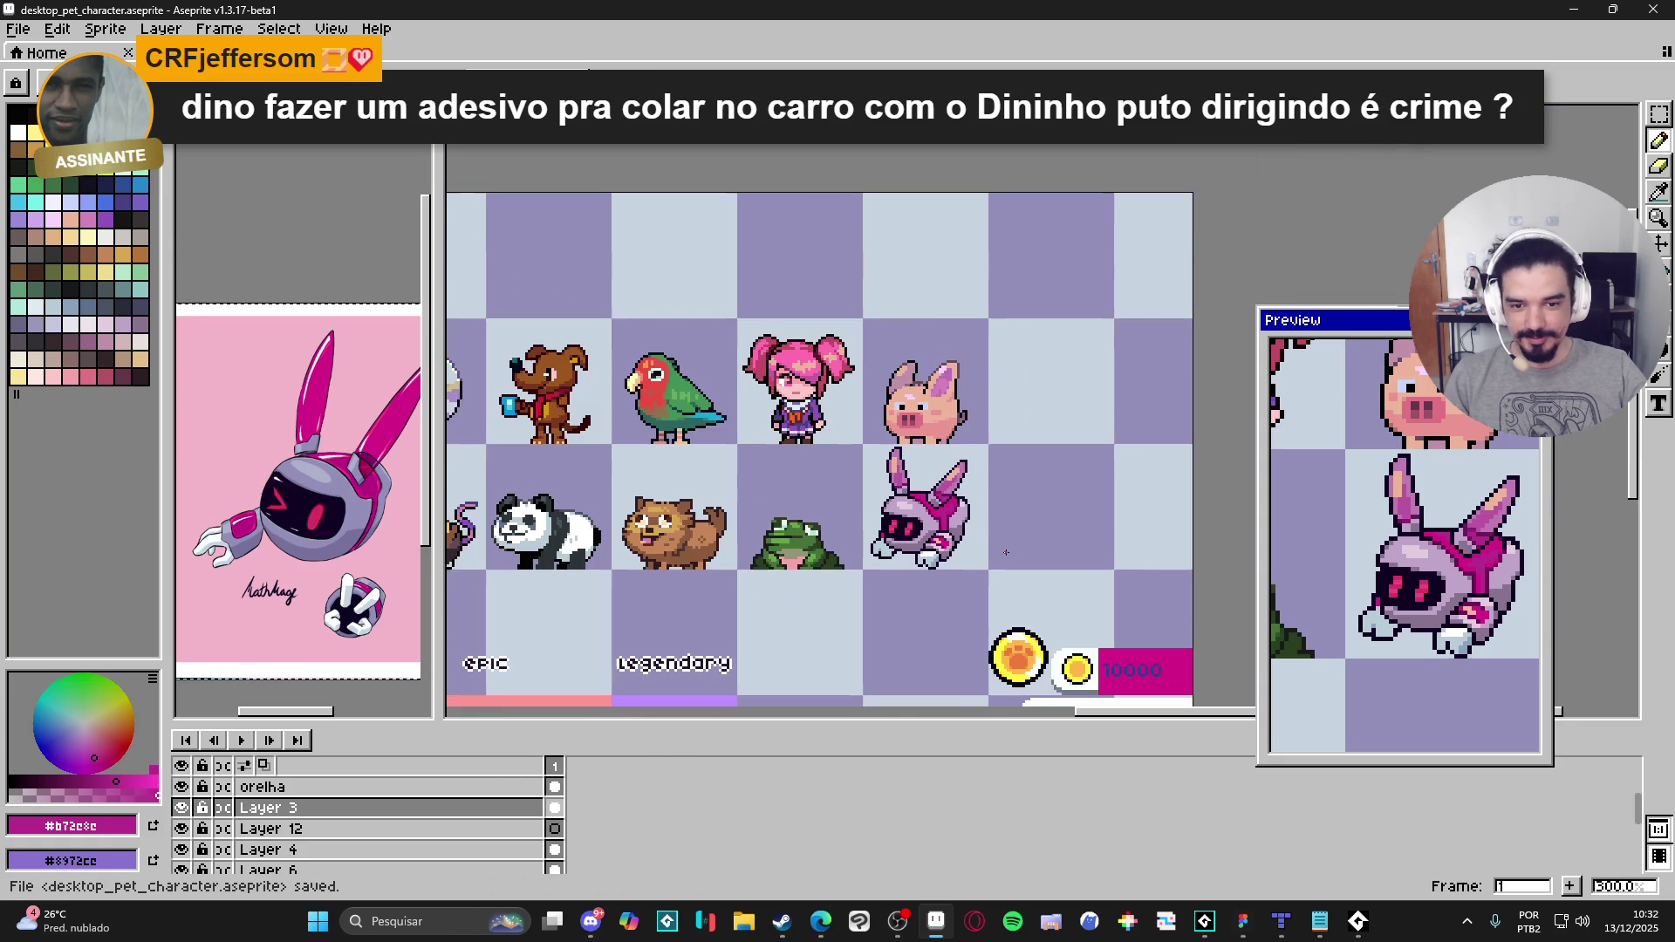
scroll(1006, 551, up, 1)
scroll(820, 522, up, 6)
Step: Sample the eye pink #e94886, then pencil two darker pink pixels into the right eye
alt+click(820, 520)
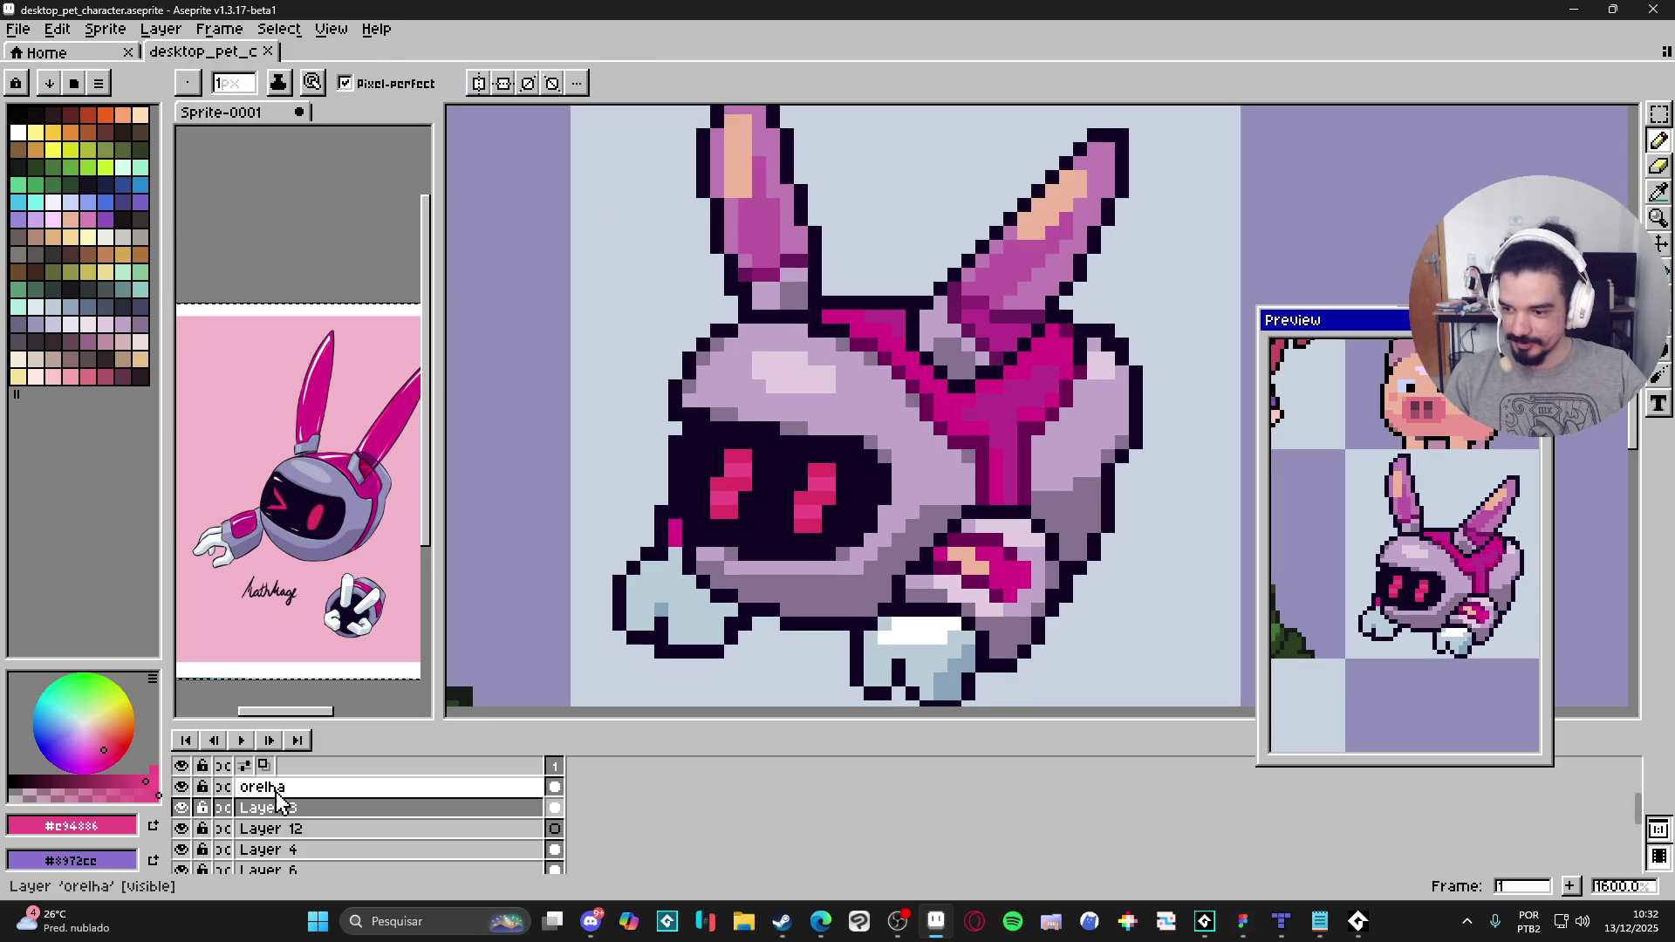
click(73, 795)
drag(801, 485, 783, 487)
scroll(817, 600, down, 3)
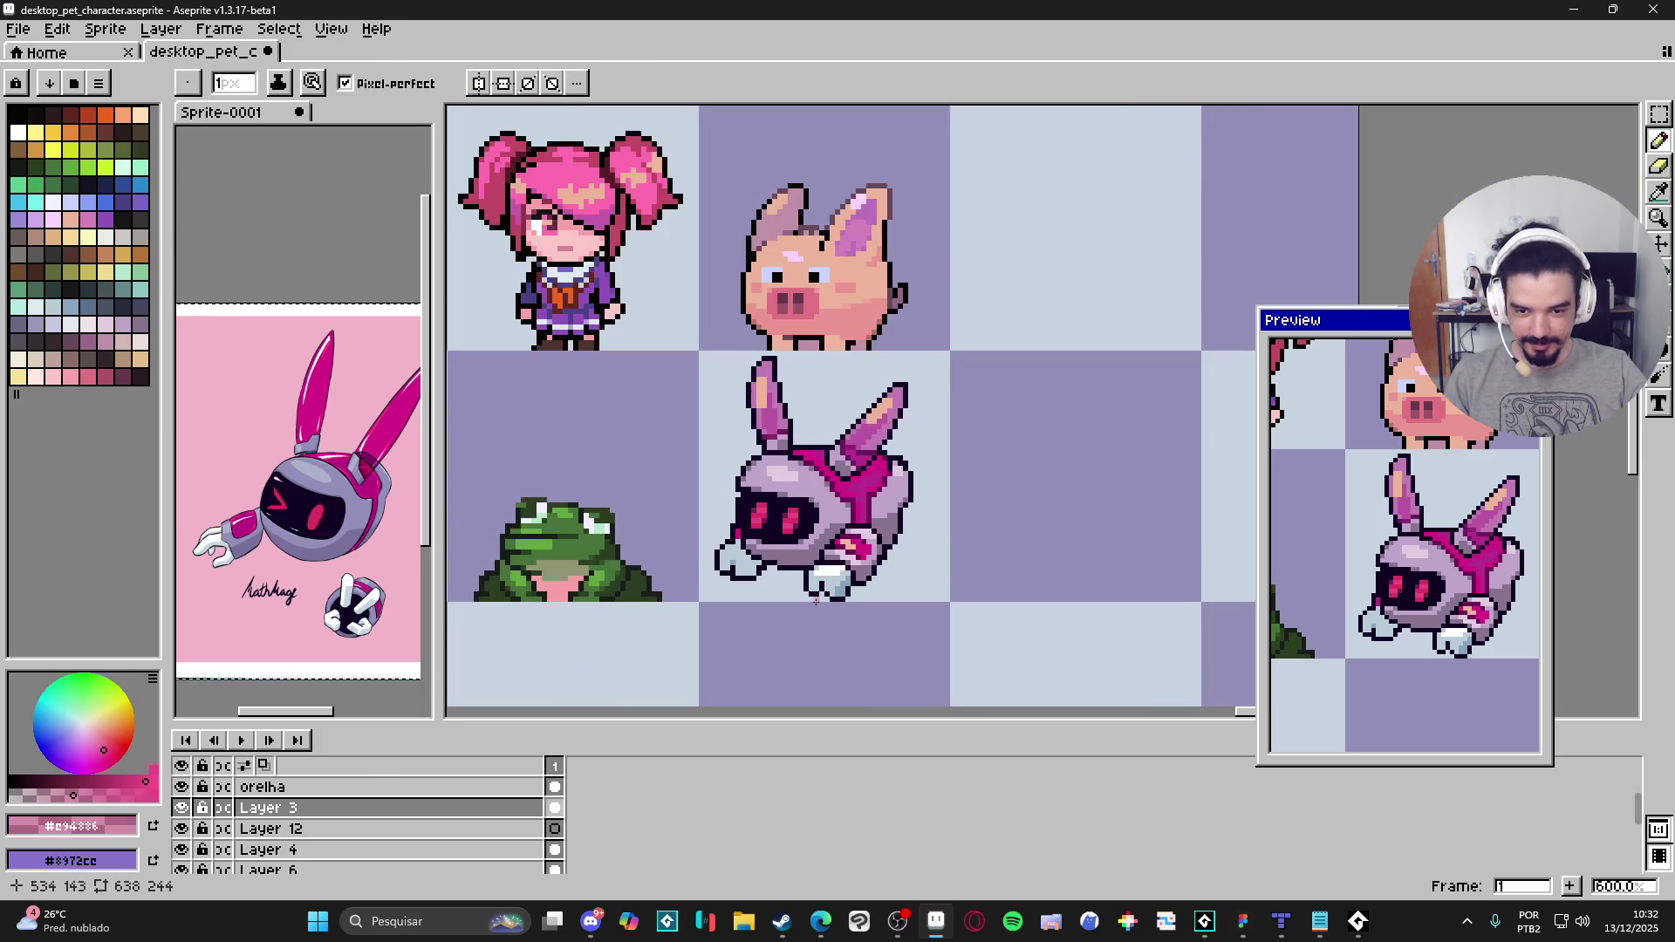
scroll(817, 600, down, 2)
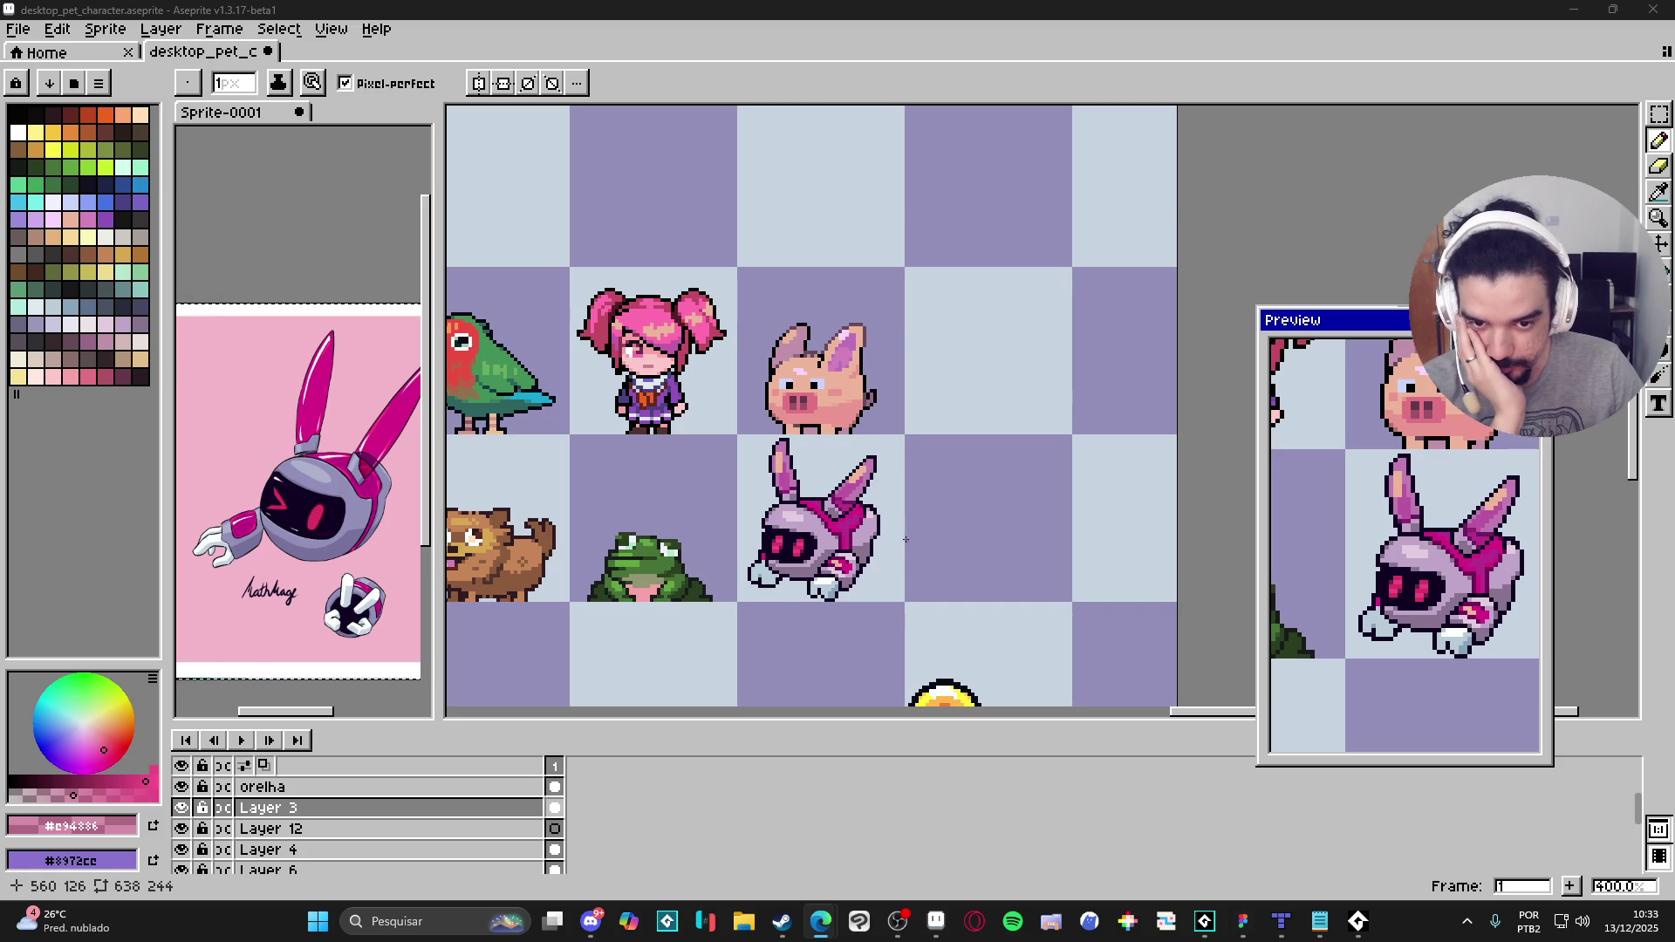
Step: Save desktop_pet_character.aseprite with the eye edits
scroll(906, 534, down, 1)
scroll(905, 540, up, 1)
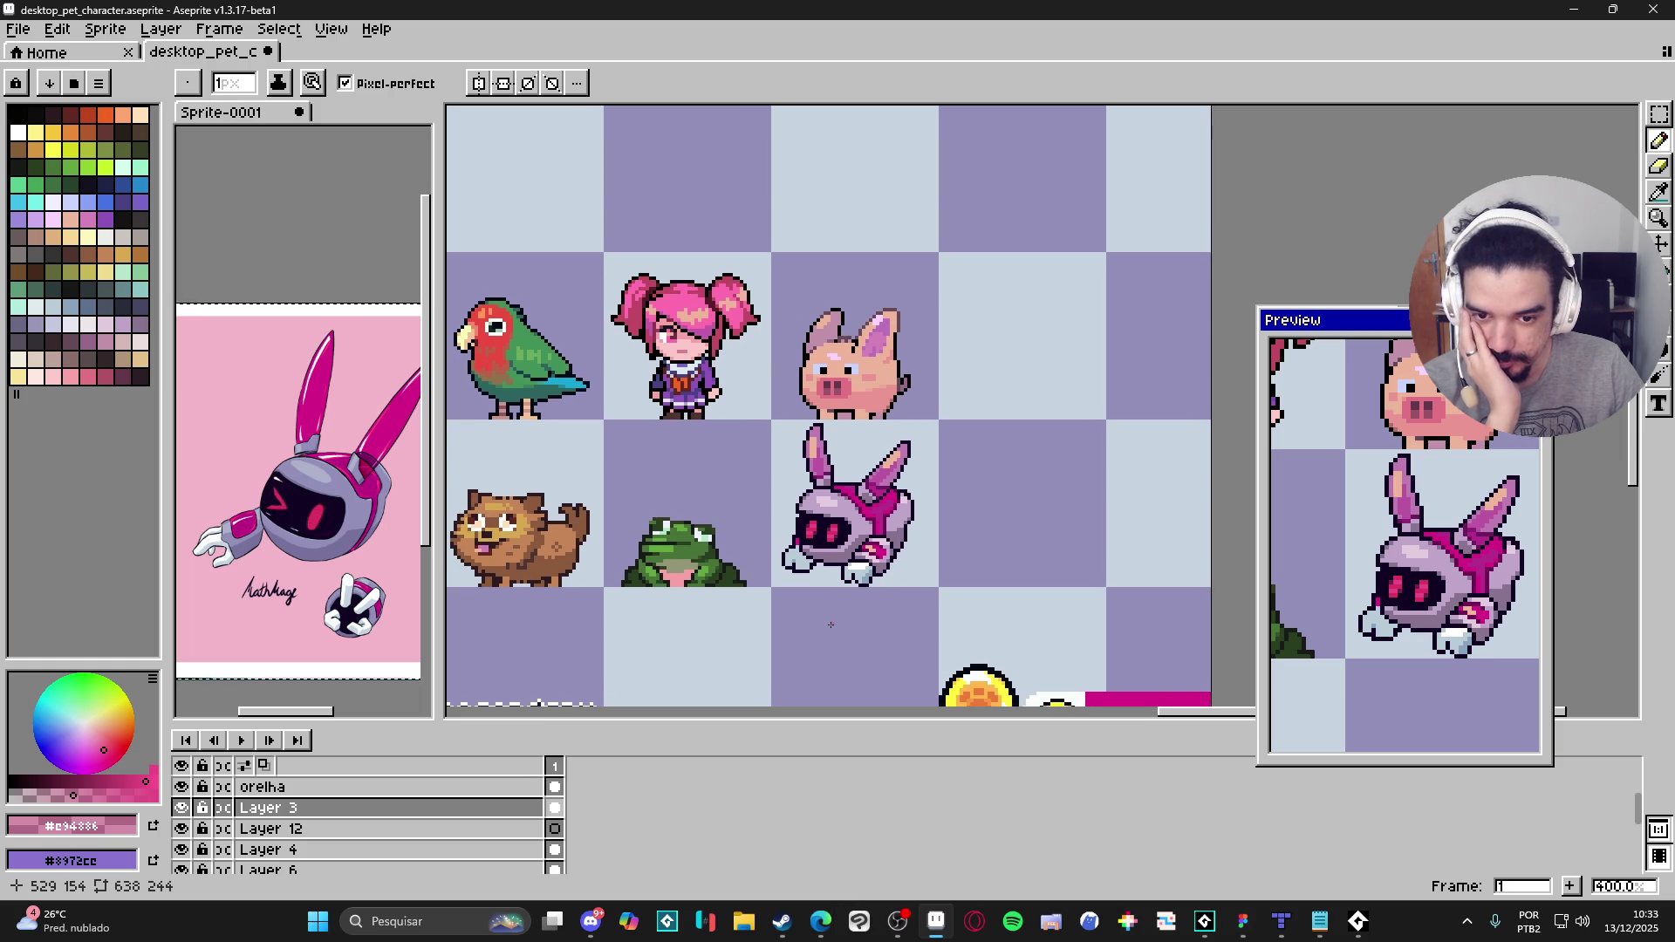
scroll(831, 625, down, 1)
scroll(828, 623, left, 5)
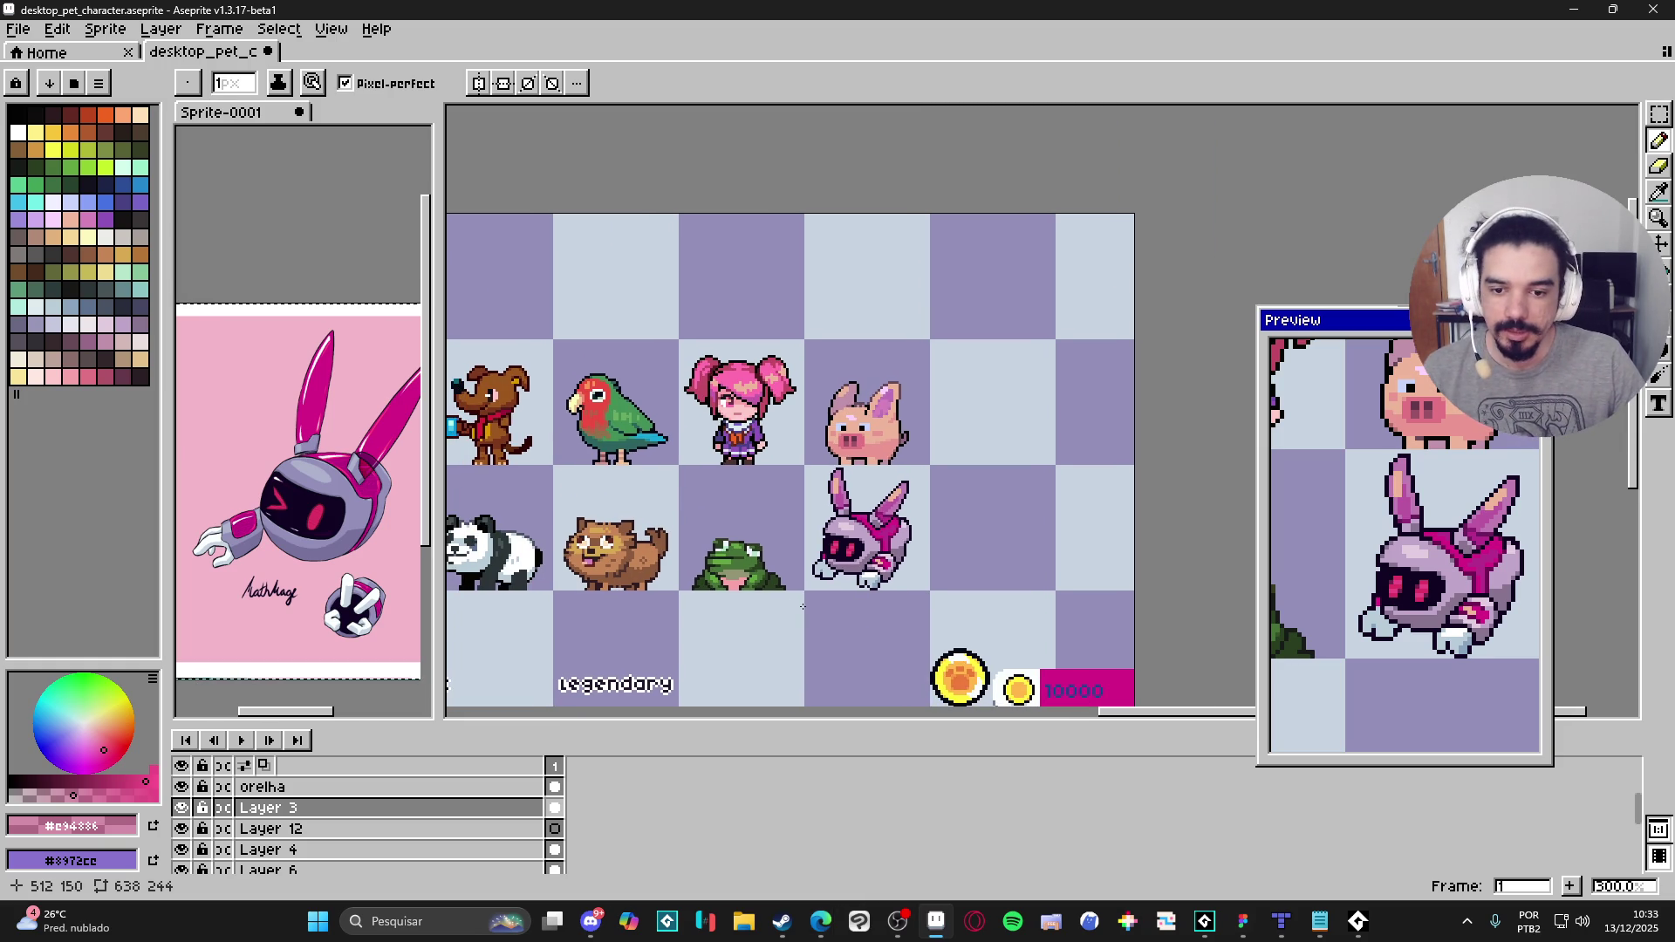
key(ctrl+s)
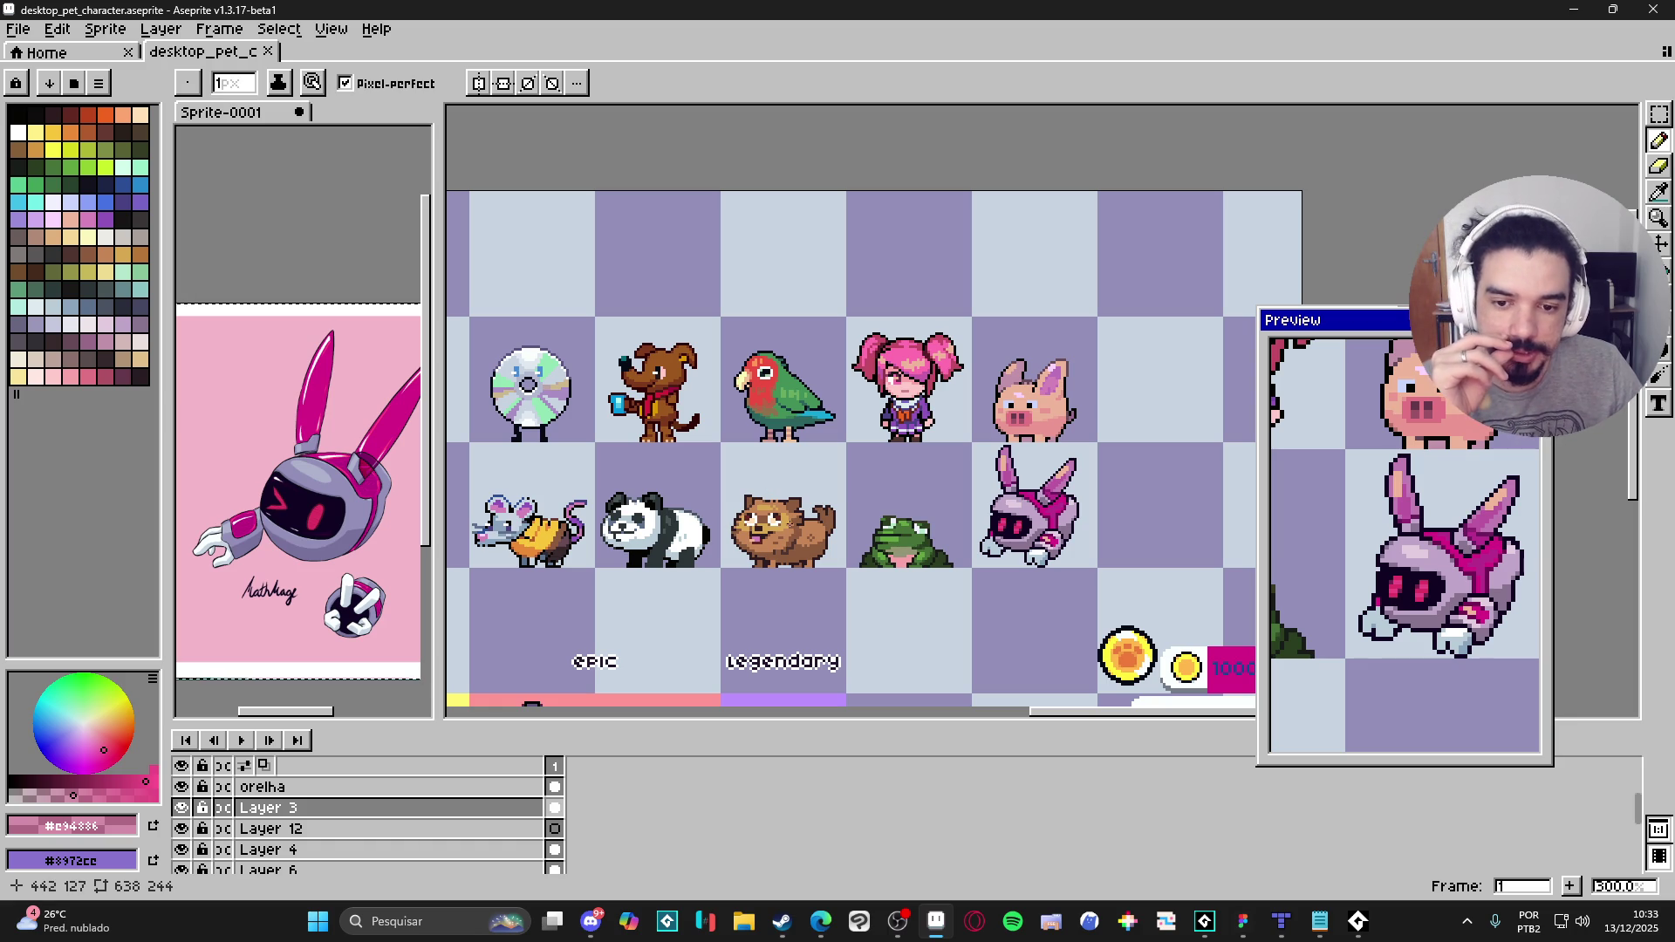
Step: Pan the sheet to reveal the left-hand sprites, then switch to another program
drag(602, 528, 596, 525)
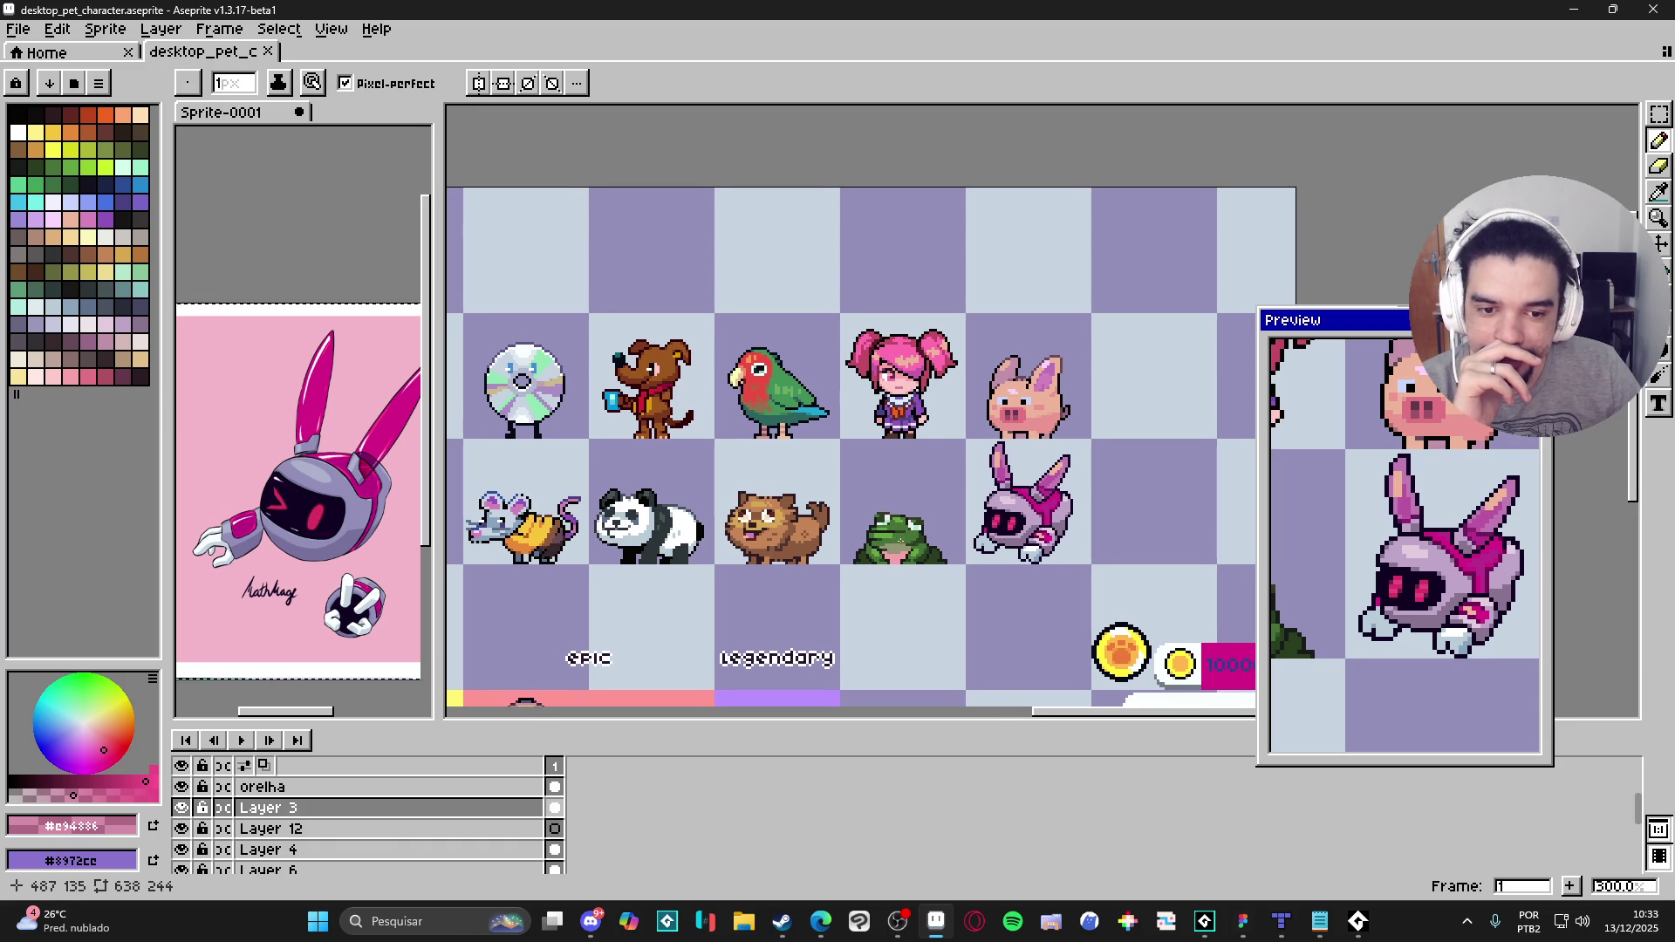
scroll(860, 554, right, 2)
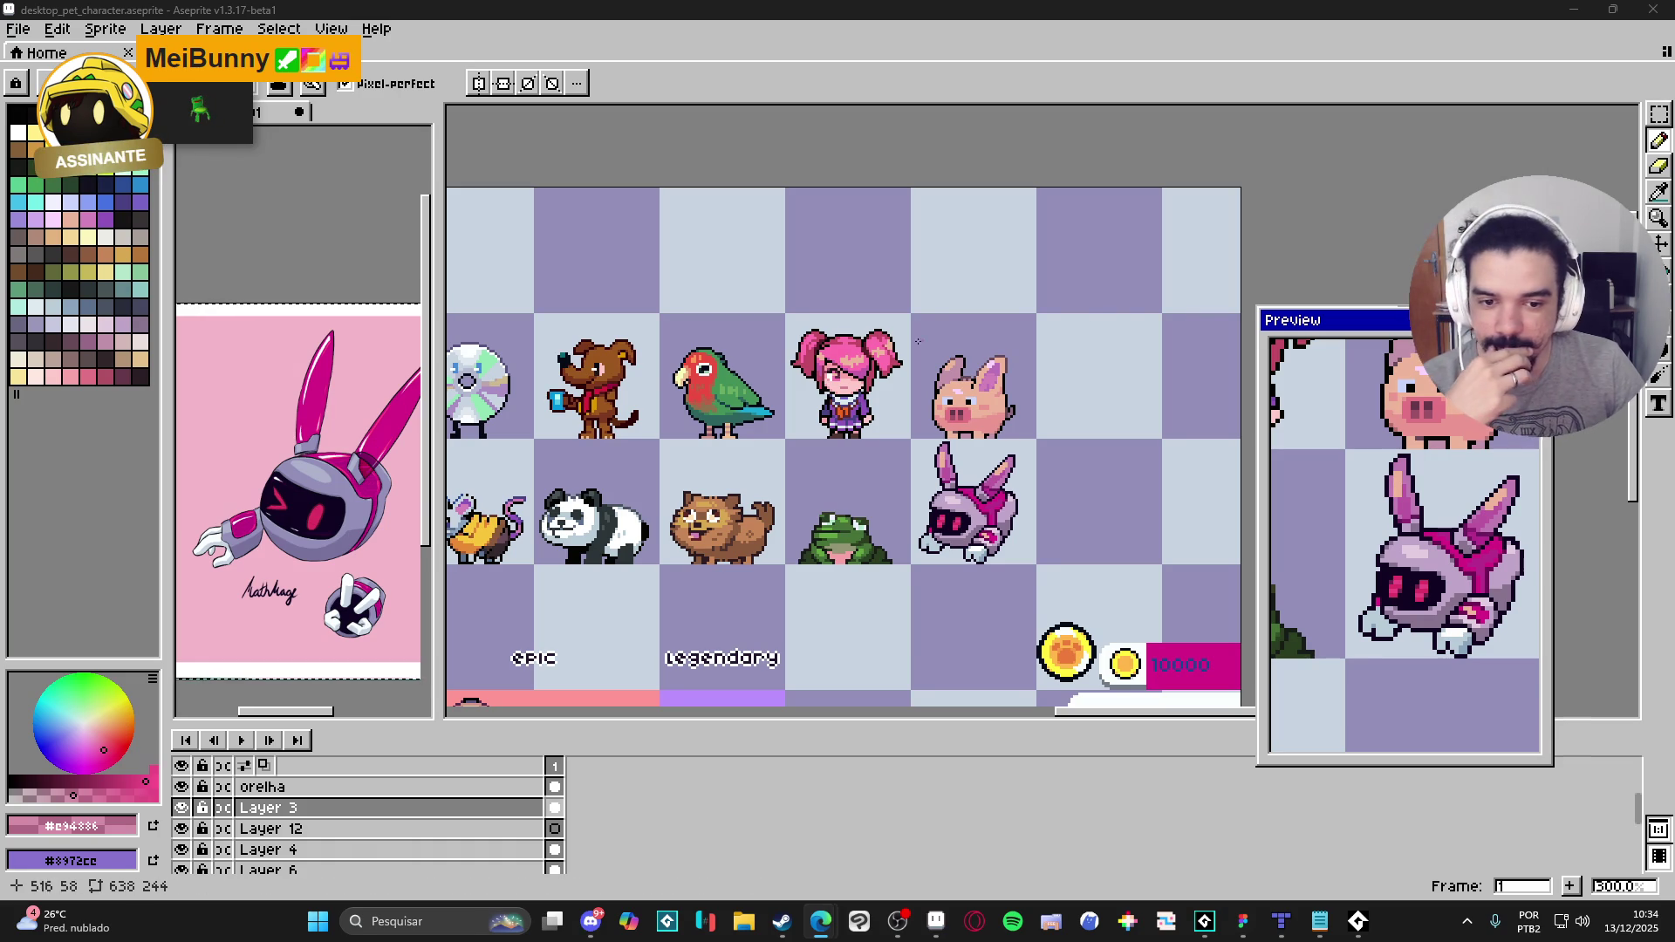
drag(834, 430, 971, 394)
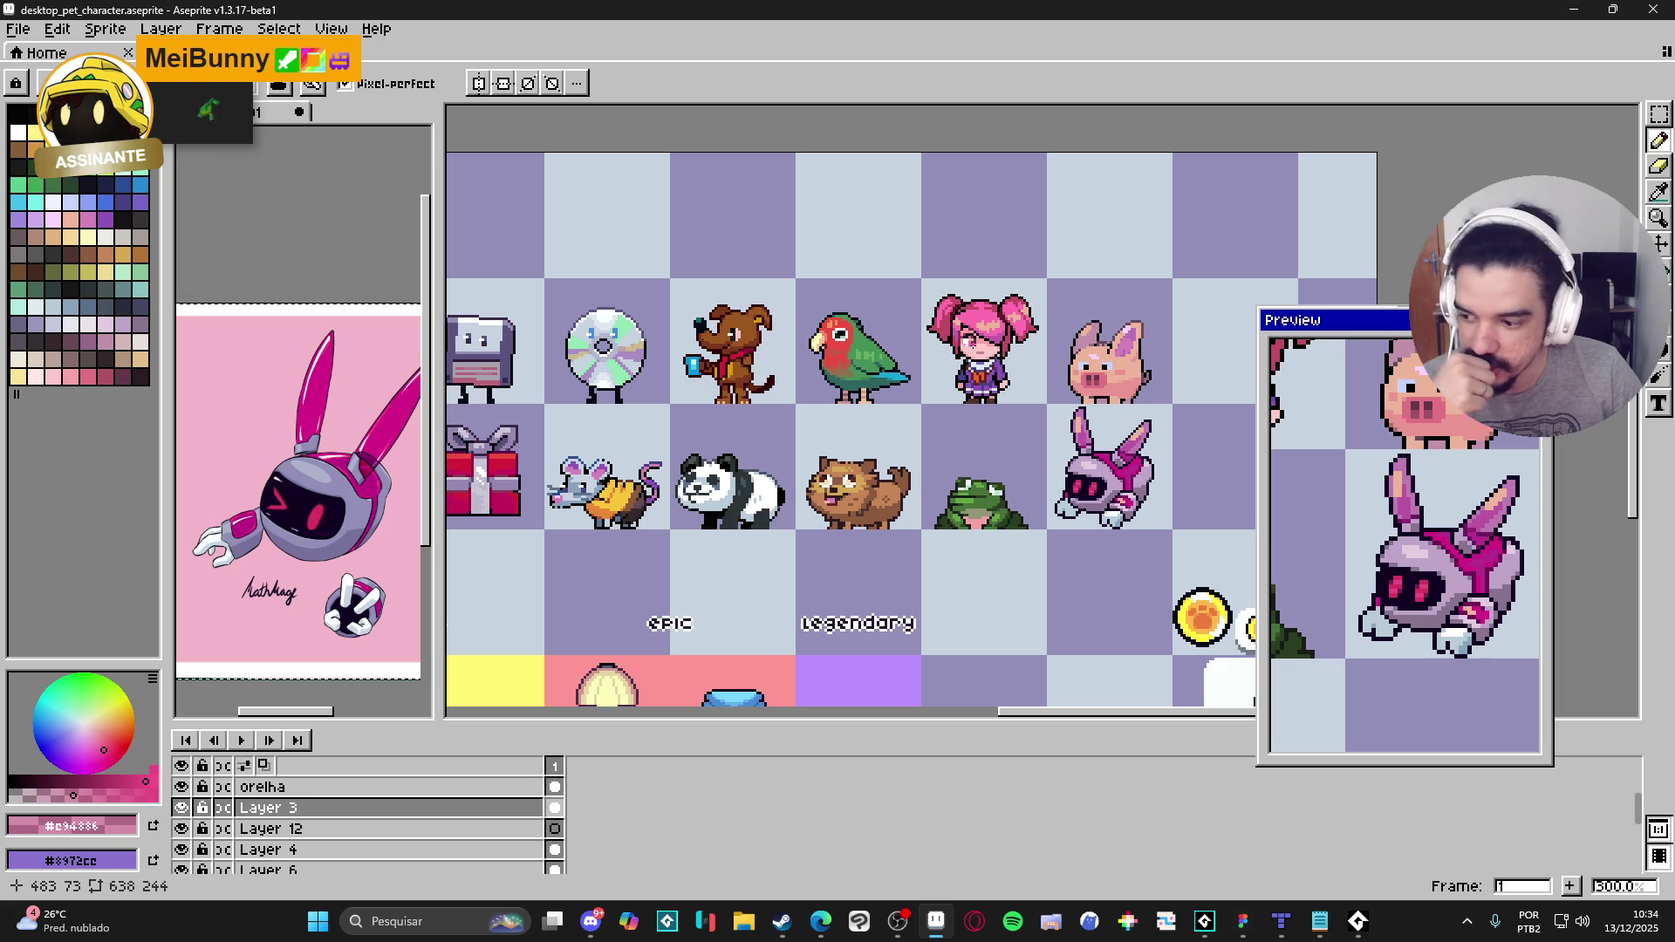
click(908, 919)
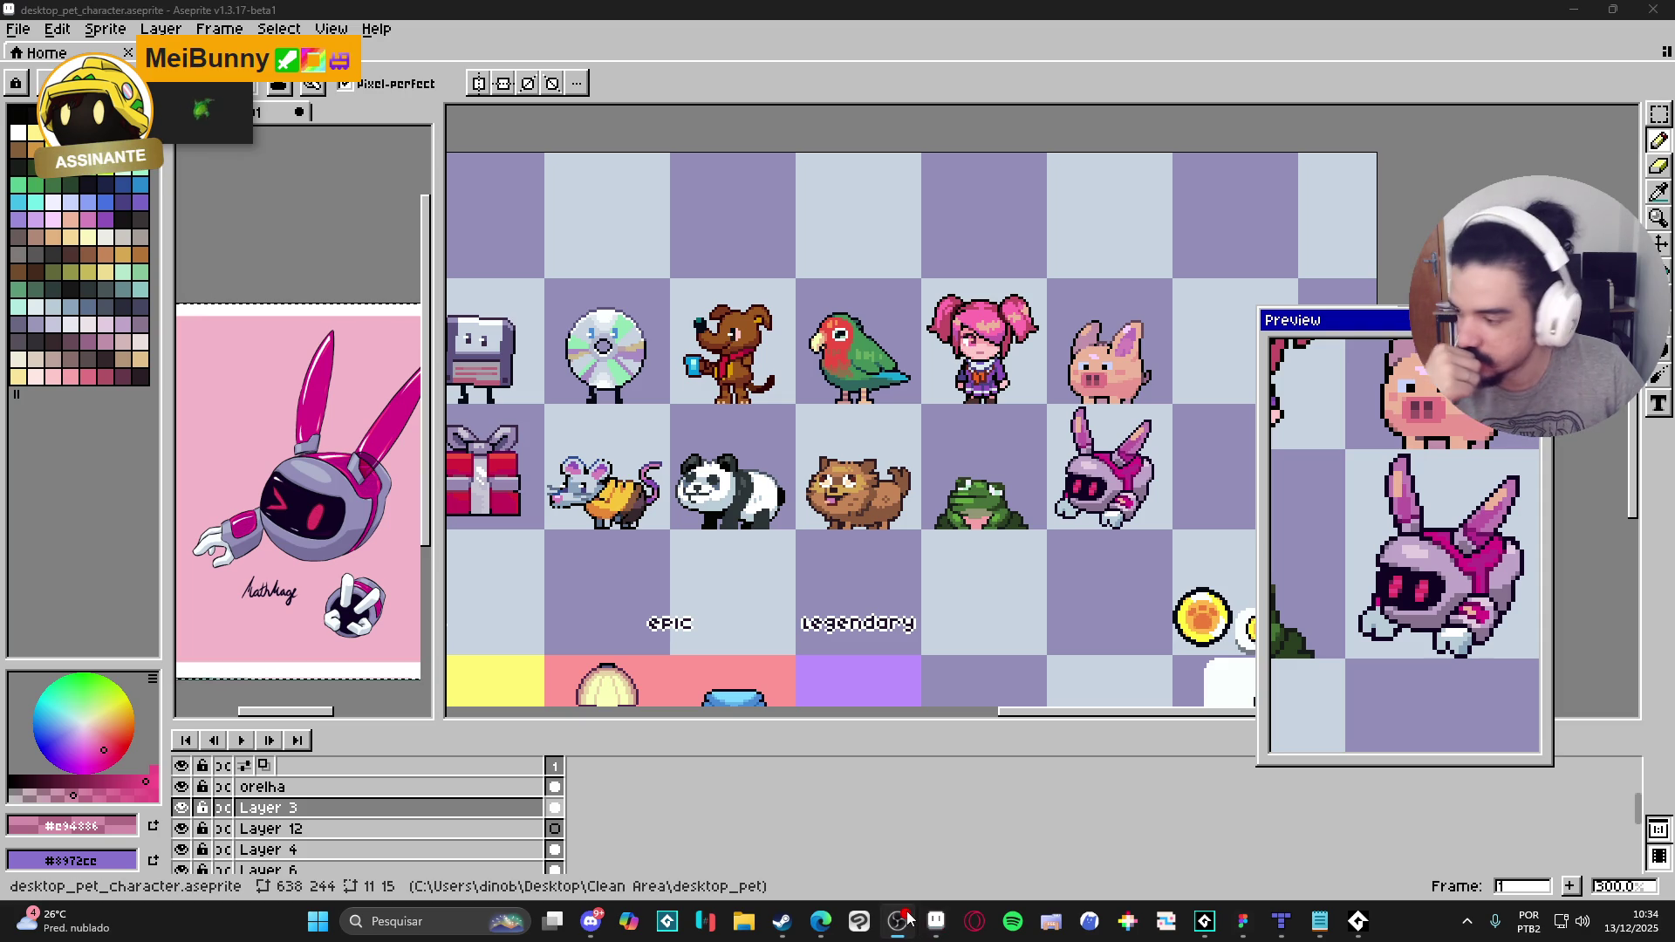
click(909, 919)
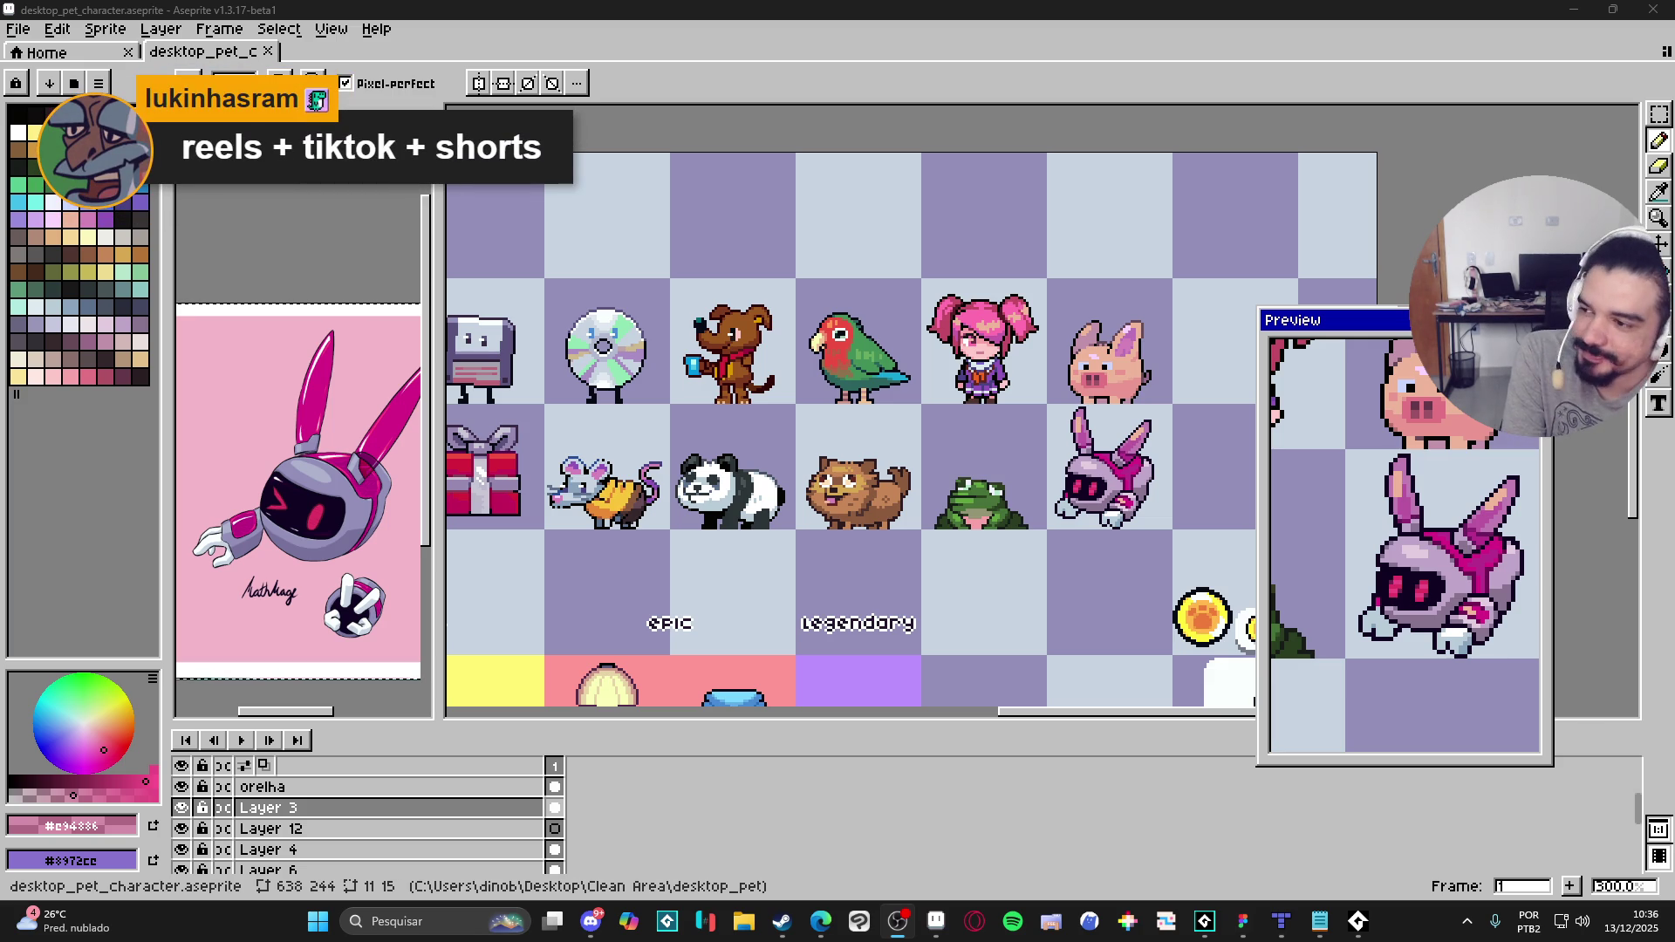
key(alt+Tab)
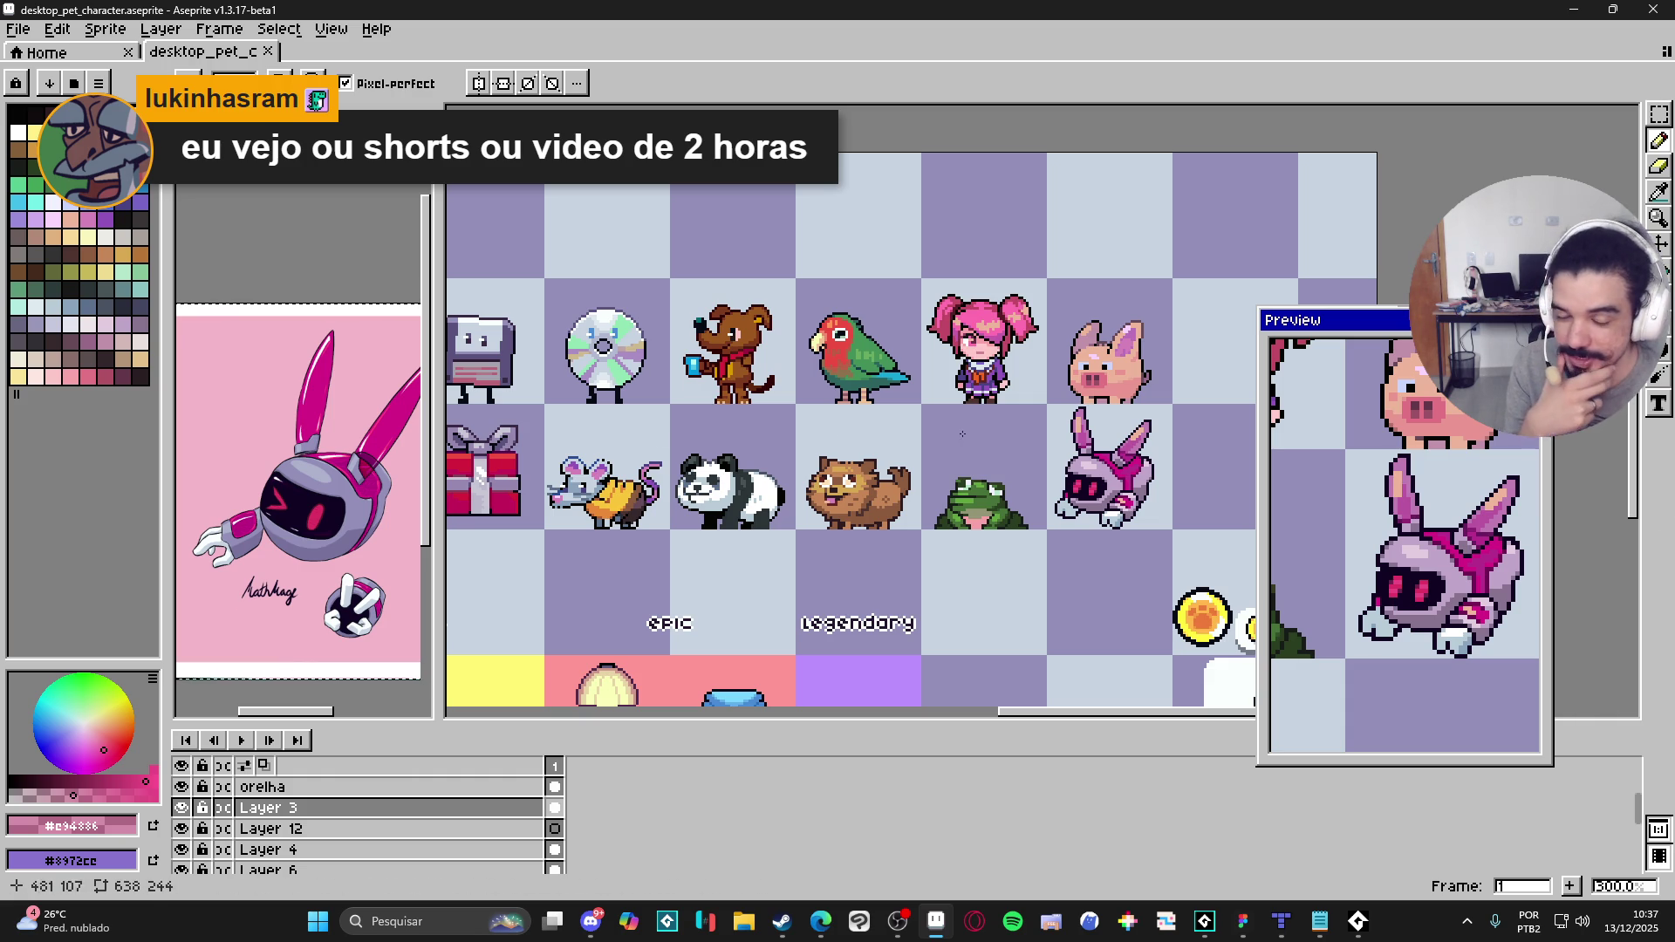
click(301, 522)
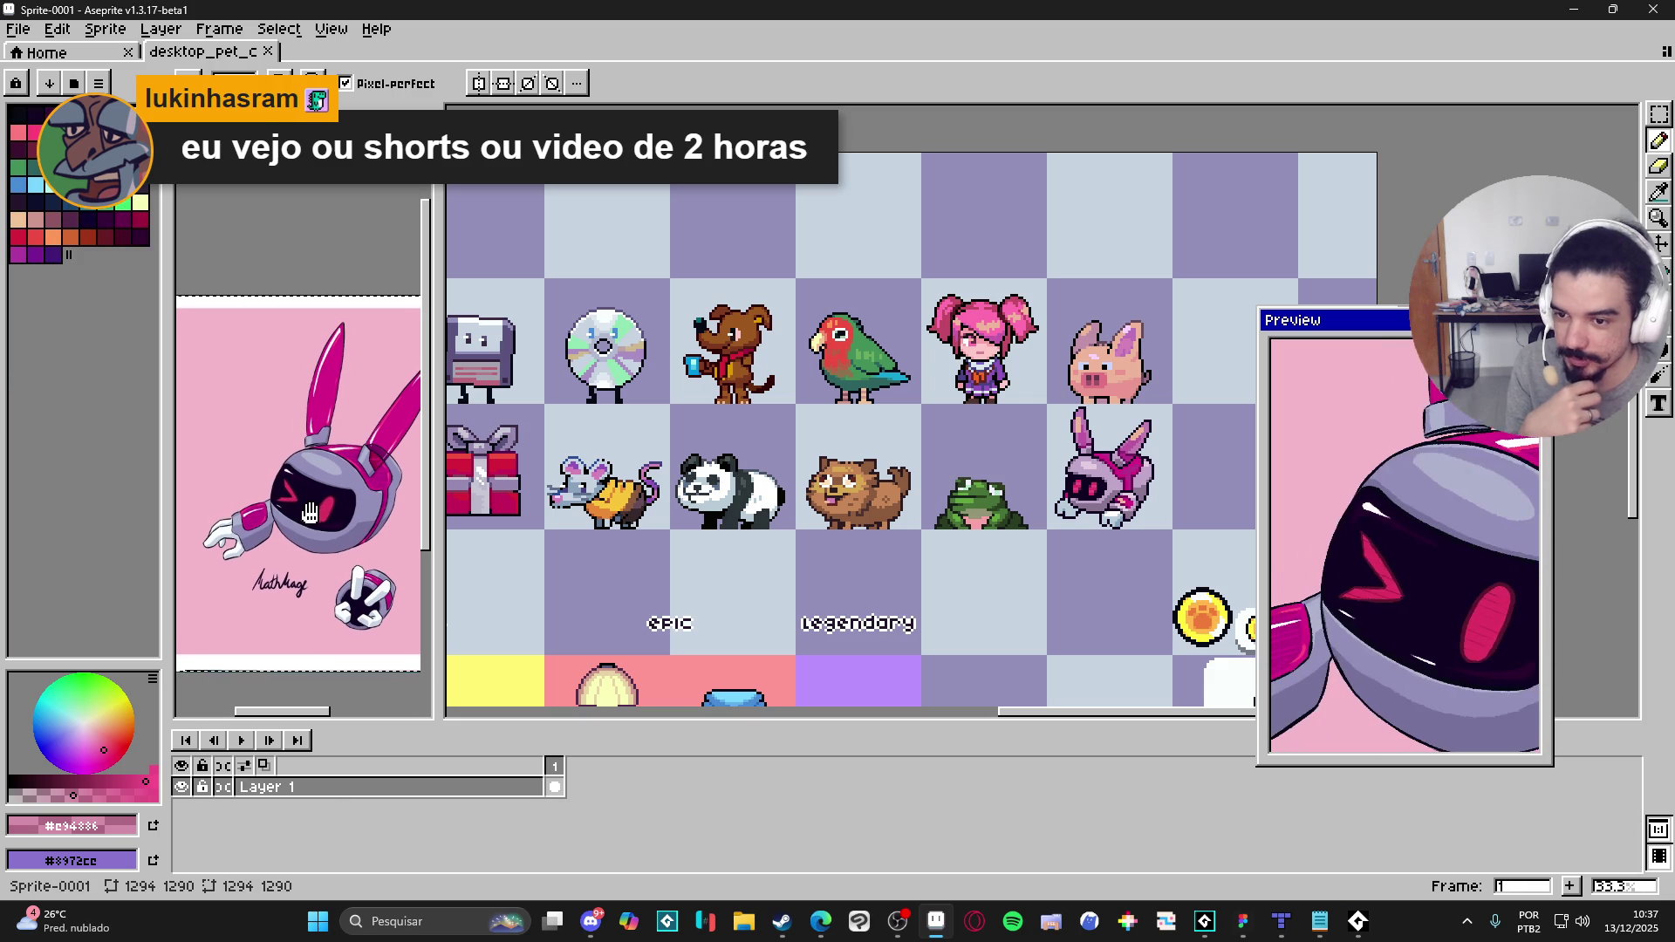
Step: Return to the desktop_pet_character sprite sheet tab
click(842, 452)
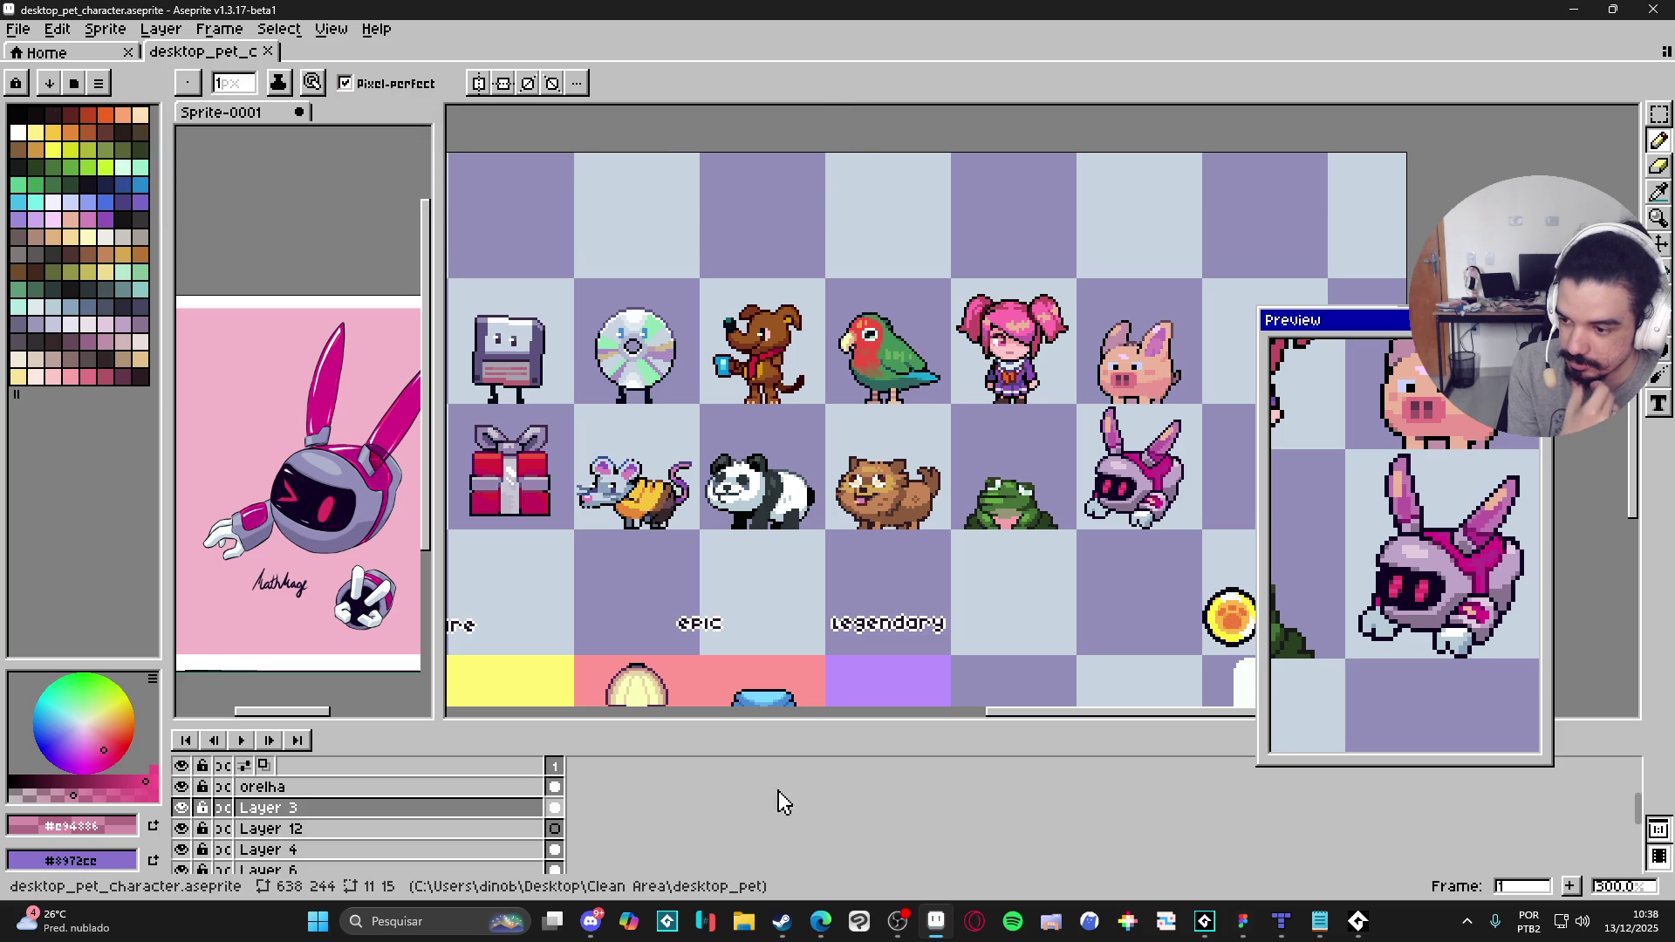
click(592, 923)
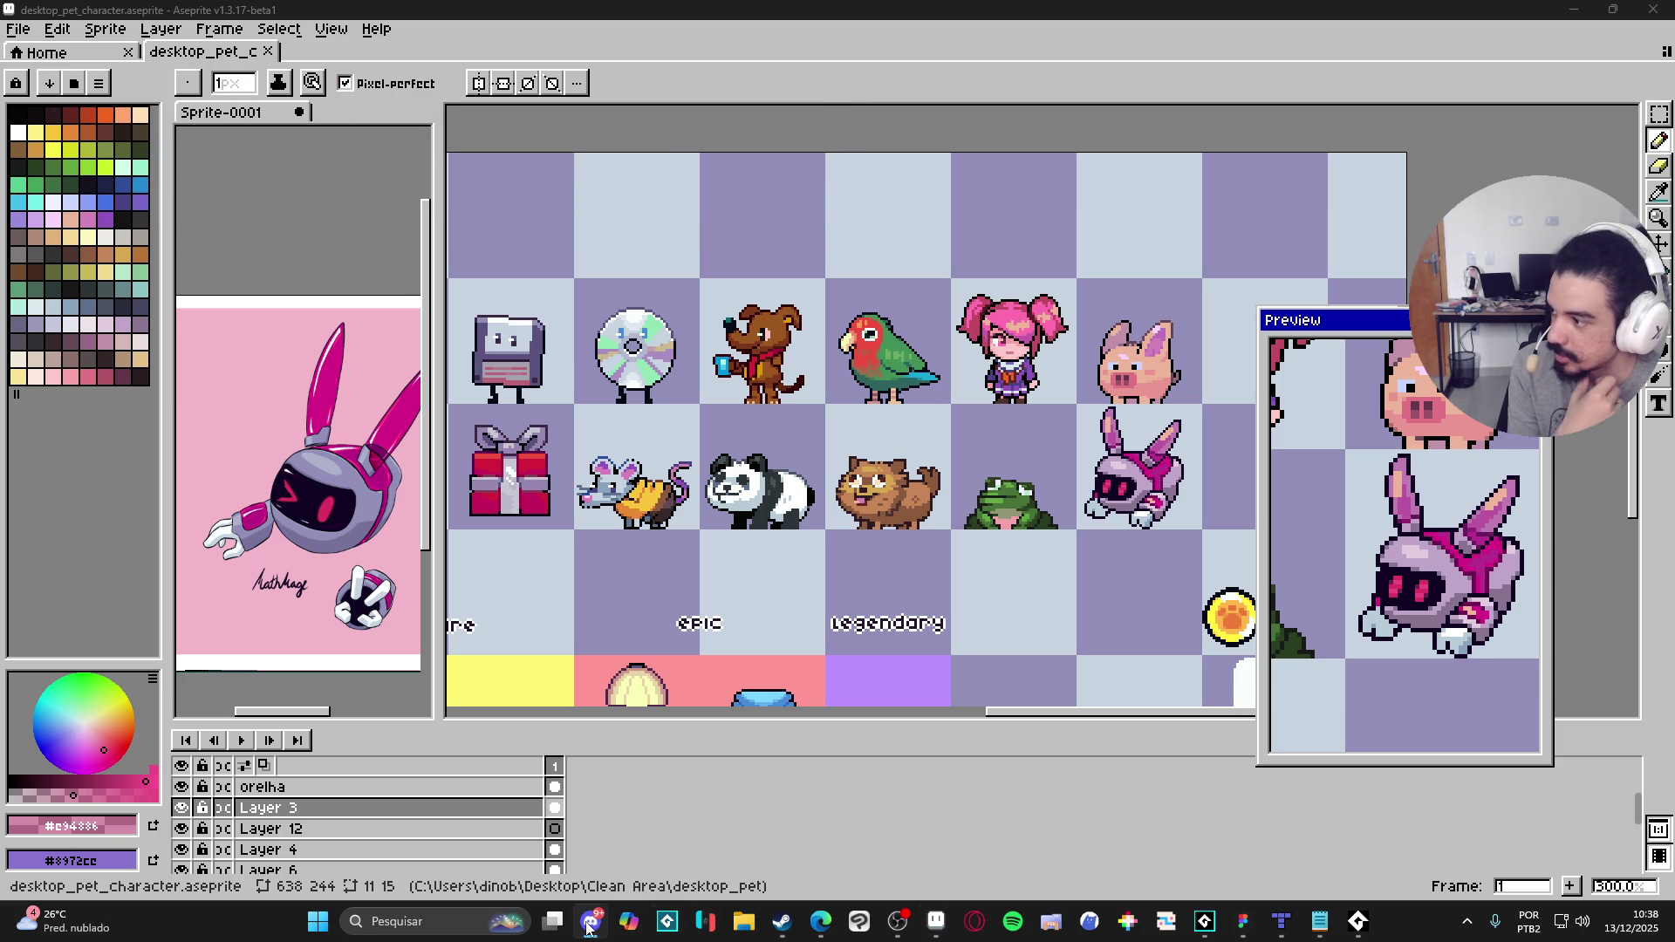
click(592, 923)
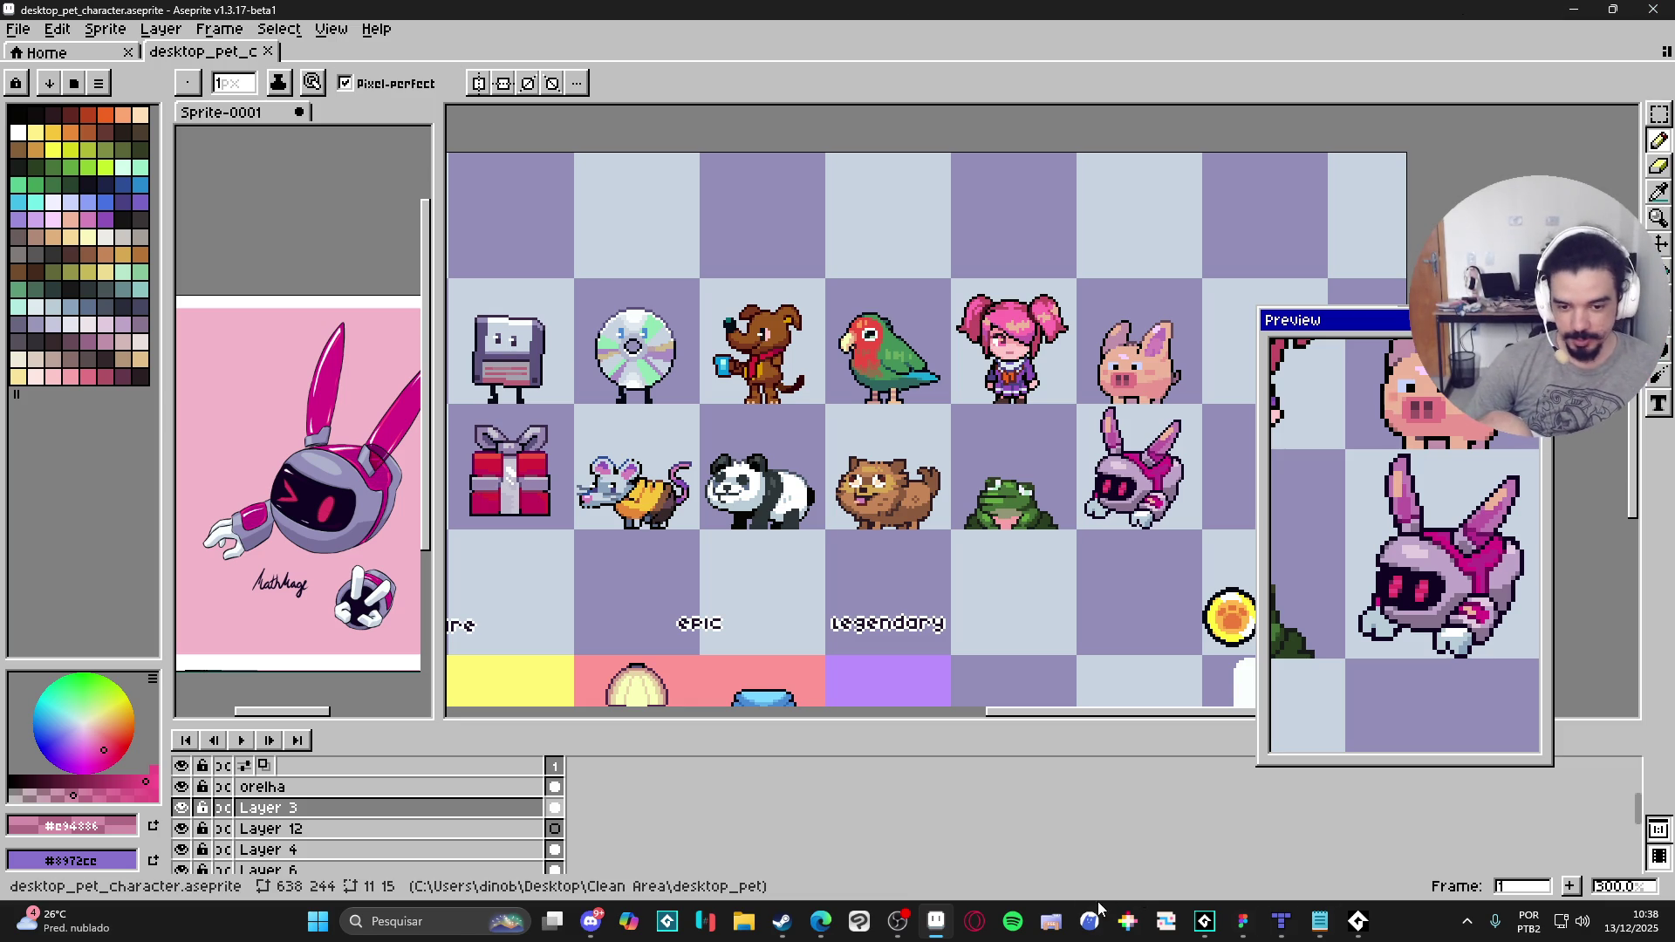
click(822, 920)
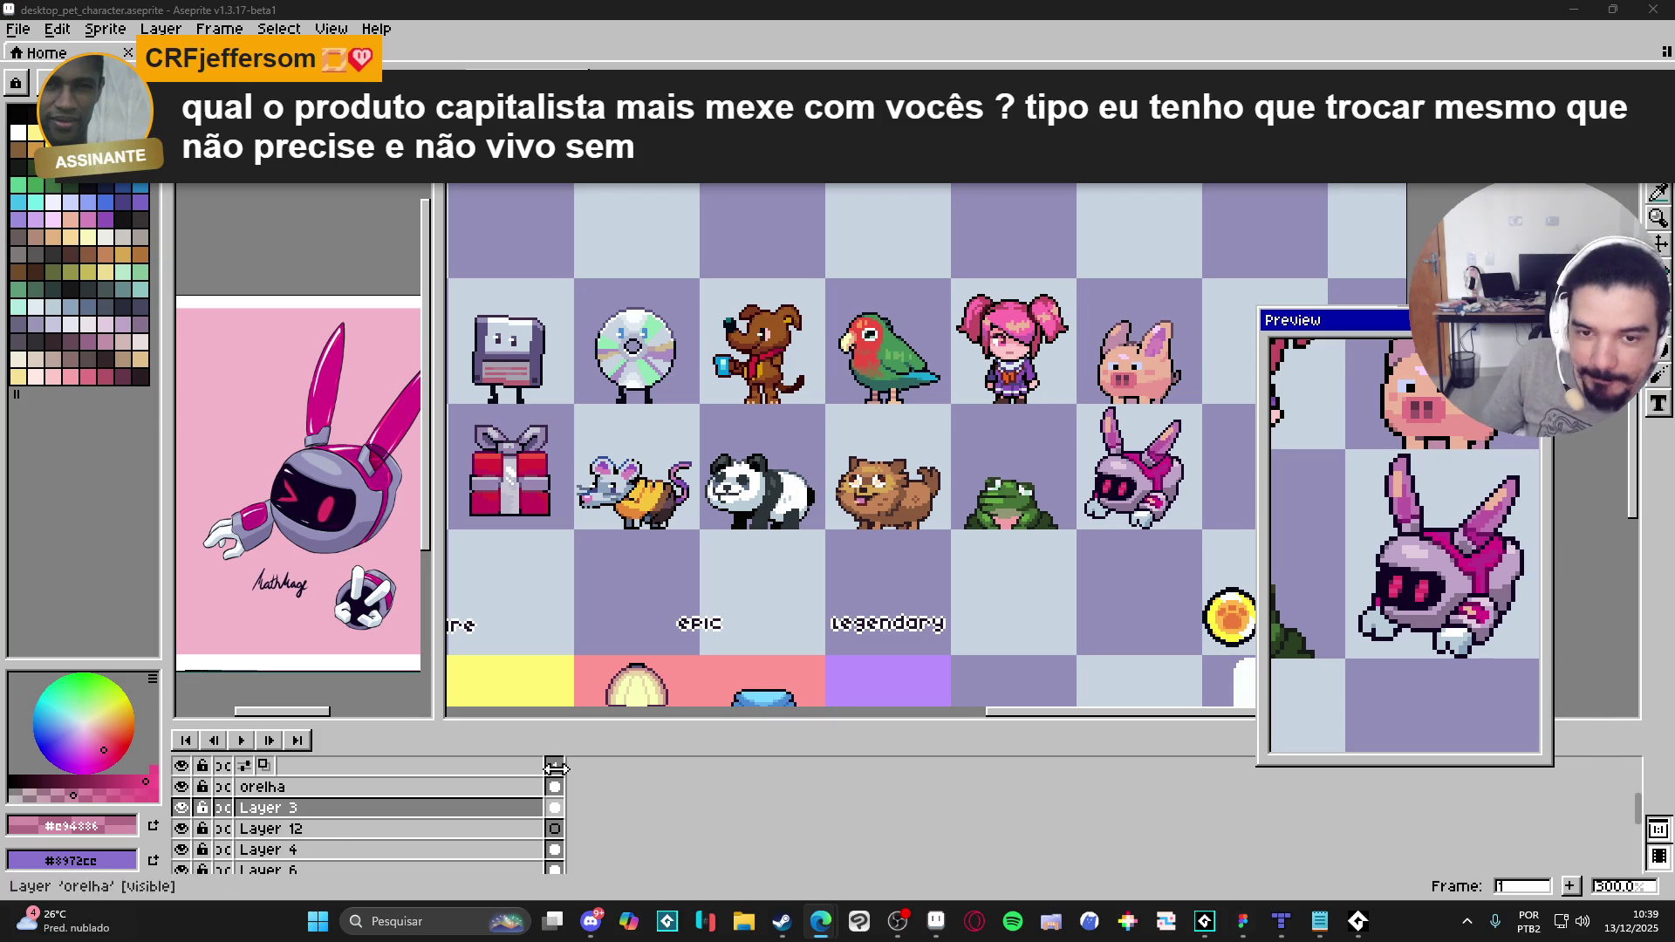
click(1016, 7)
Step: Pan the sheet down to frame the pets above the lamp, armchair and radio row
scroll(947, 244, down, 5)
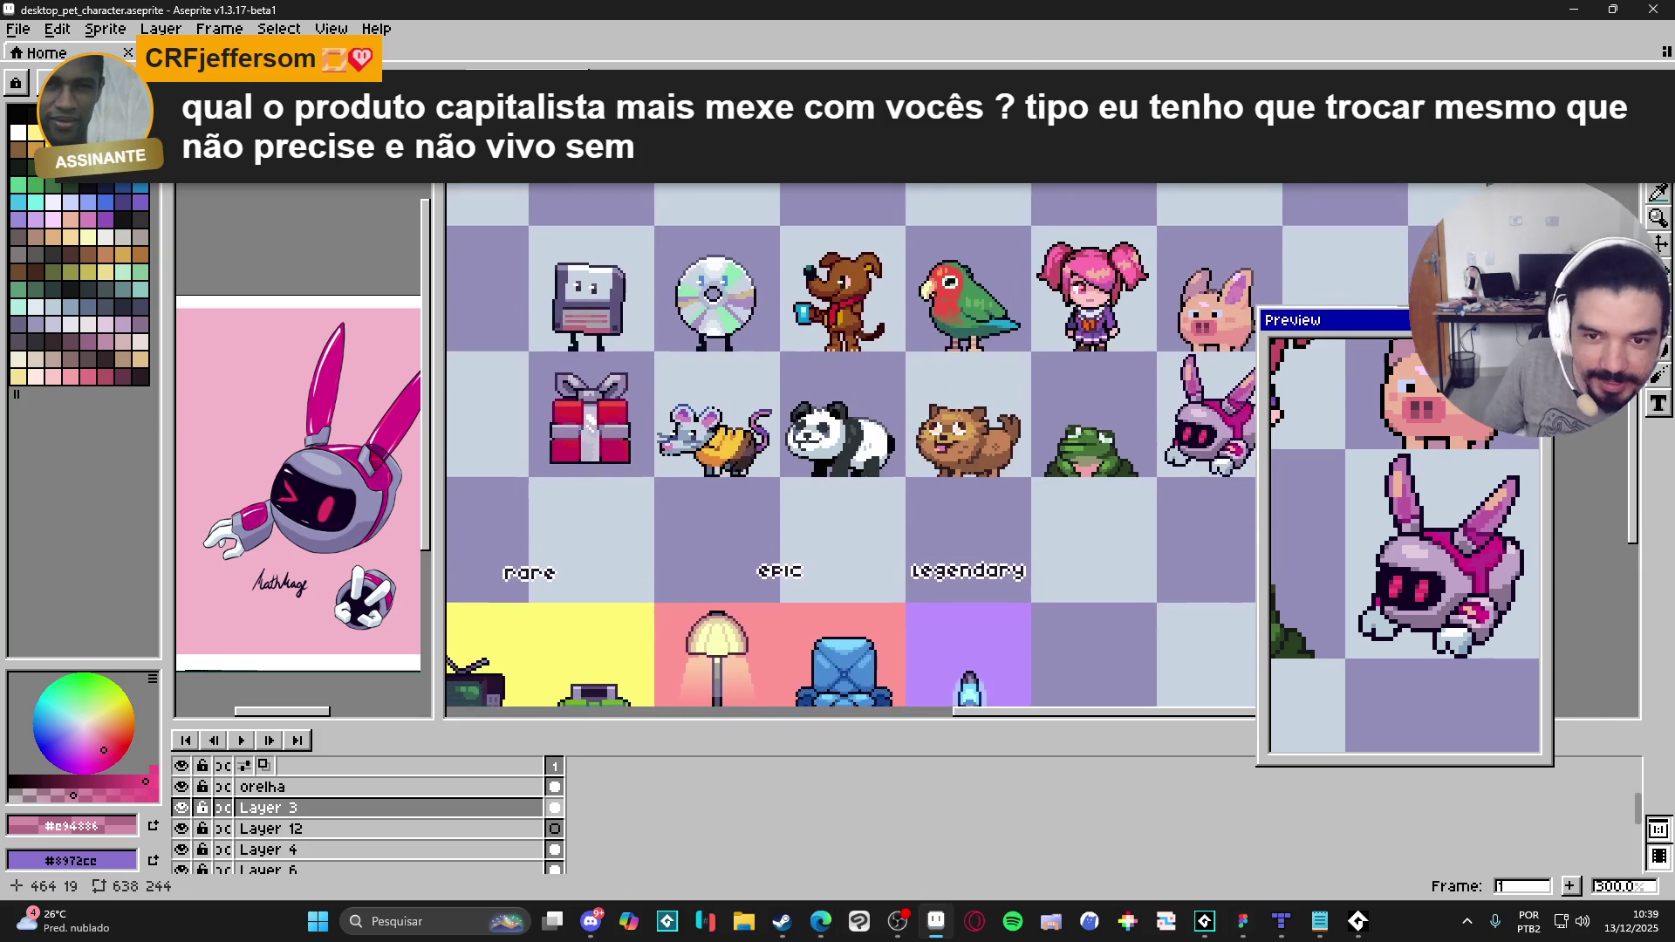
mouse_move(957, 288)
mouse_down()
mouse_move(953, 270)
mouse_move(953, 307)
mouse_move(1022, 314)
mouse_move(983, 309)
mouse_up()
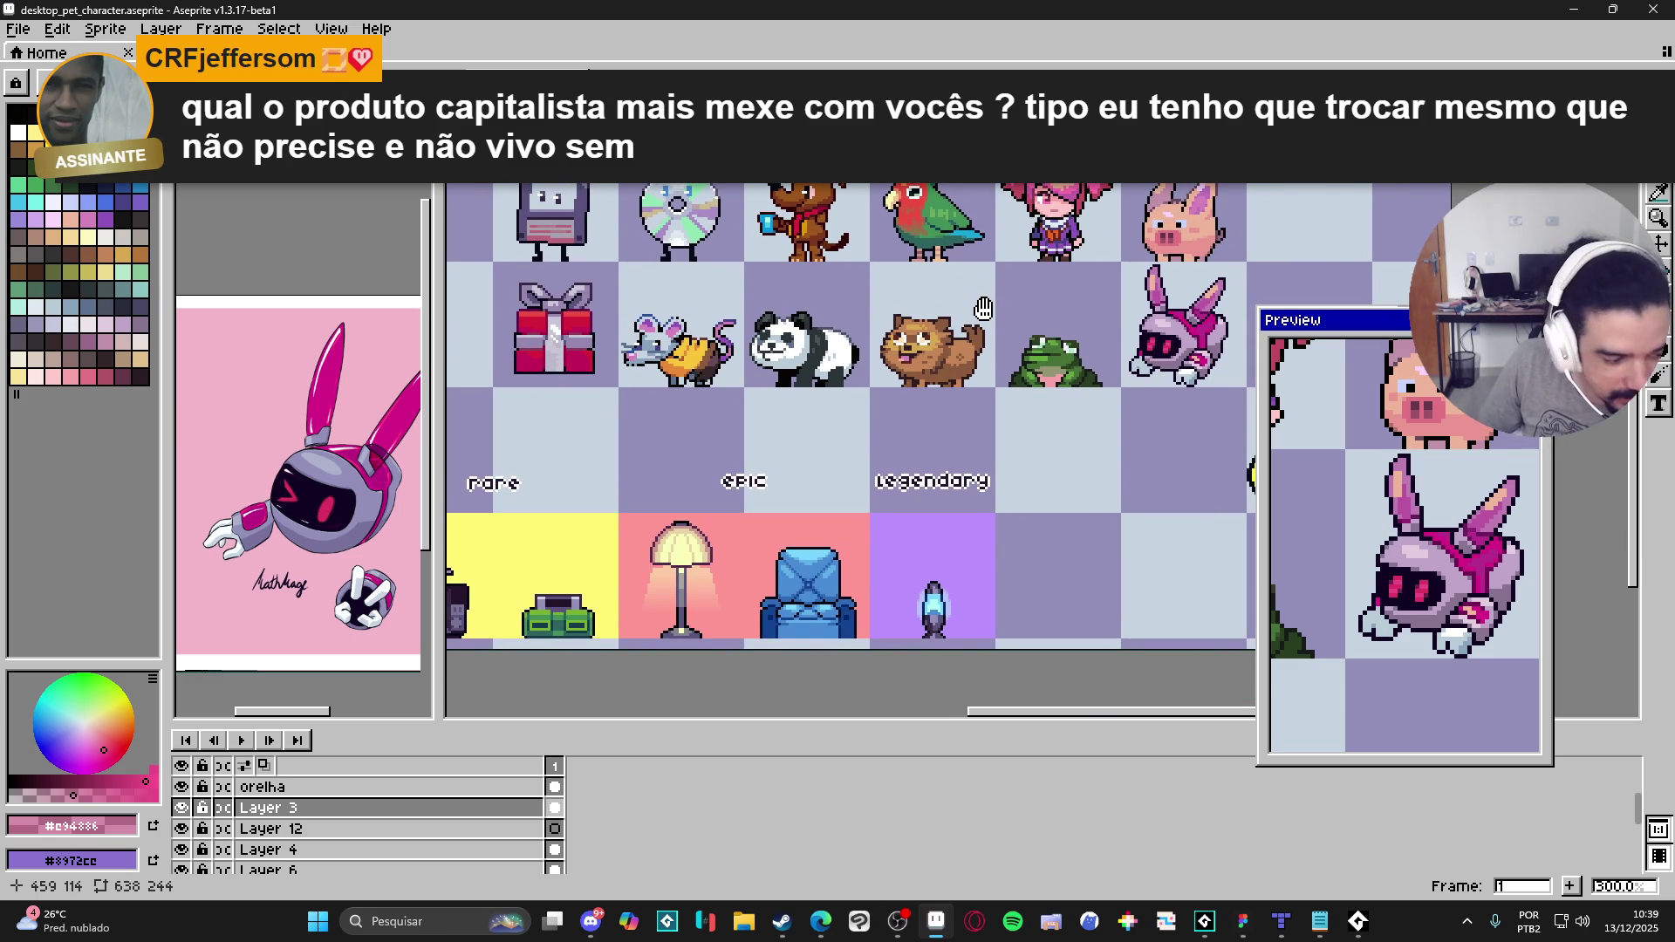
drag(983, 308, 984, 315)
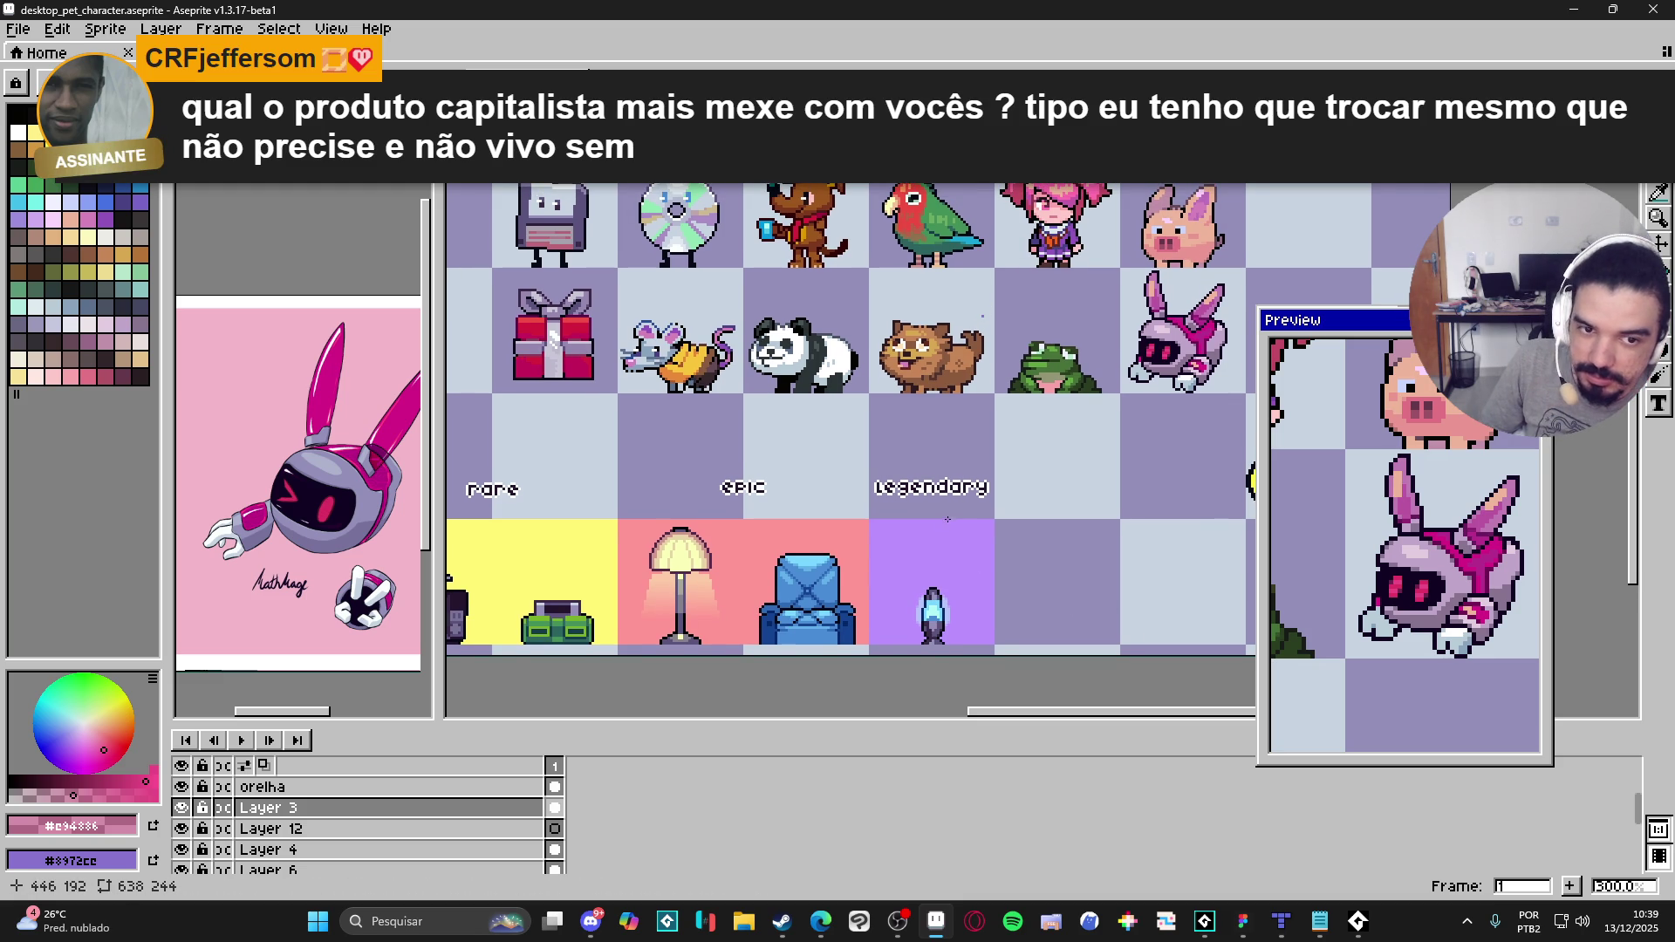
mouse_move(948, 521)
mouse_down()
mouse_move(939, 576)
mouse_move(883, 450)
mouse_move(901, 478)
mouse_up()
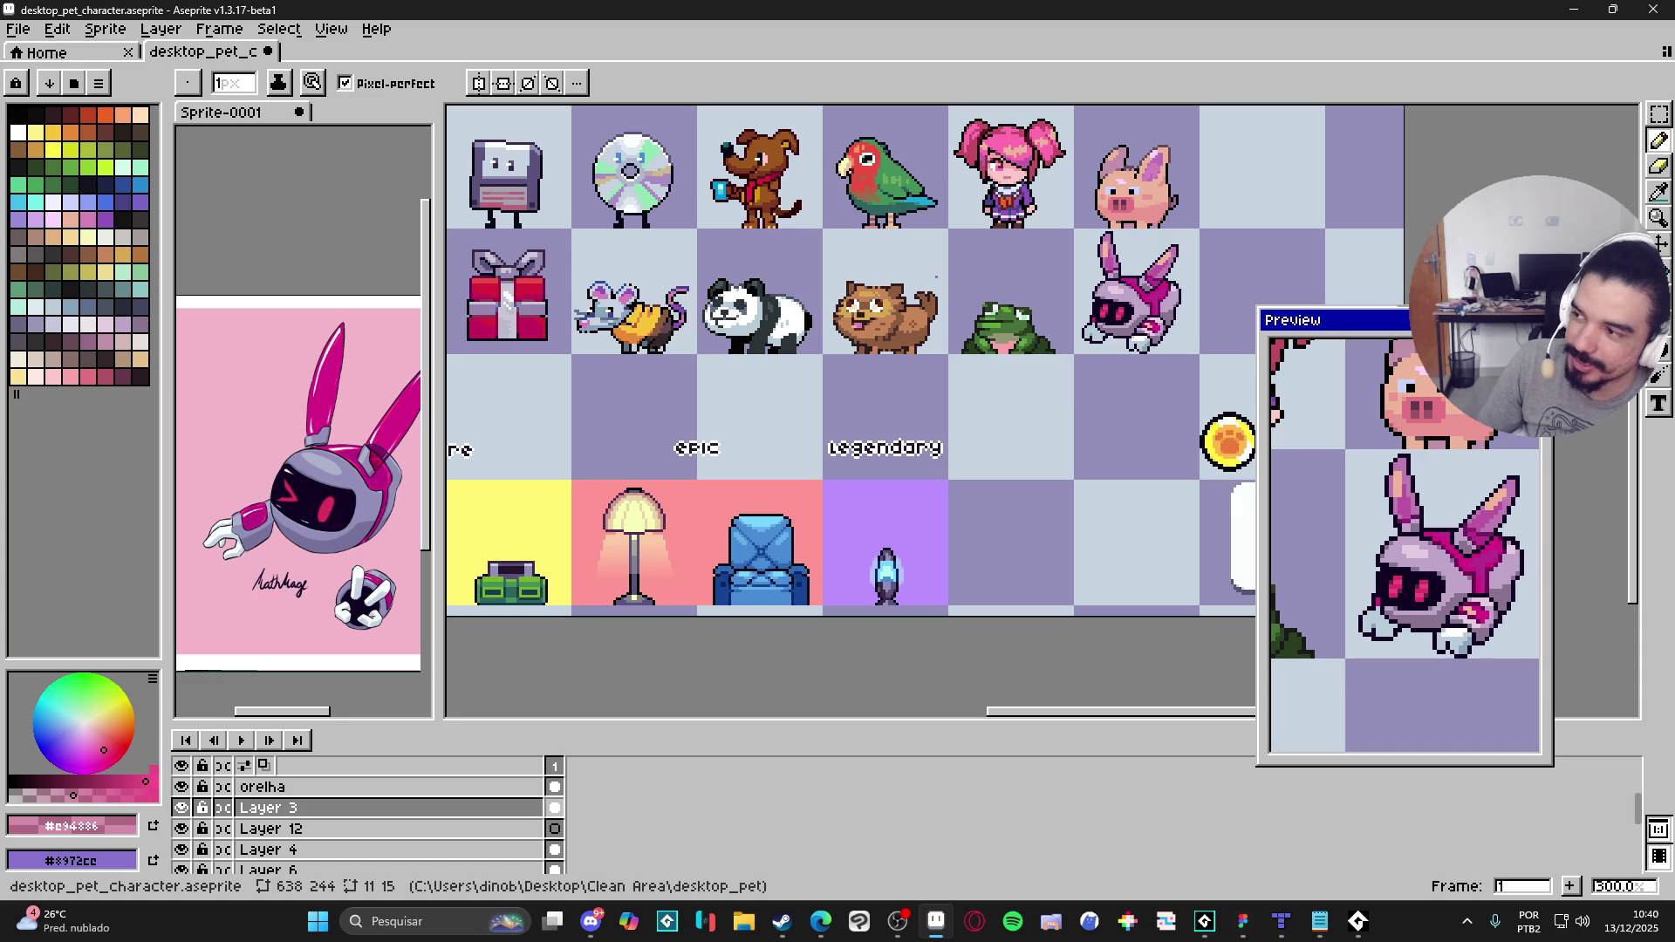
key(alt+Tab)
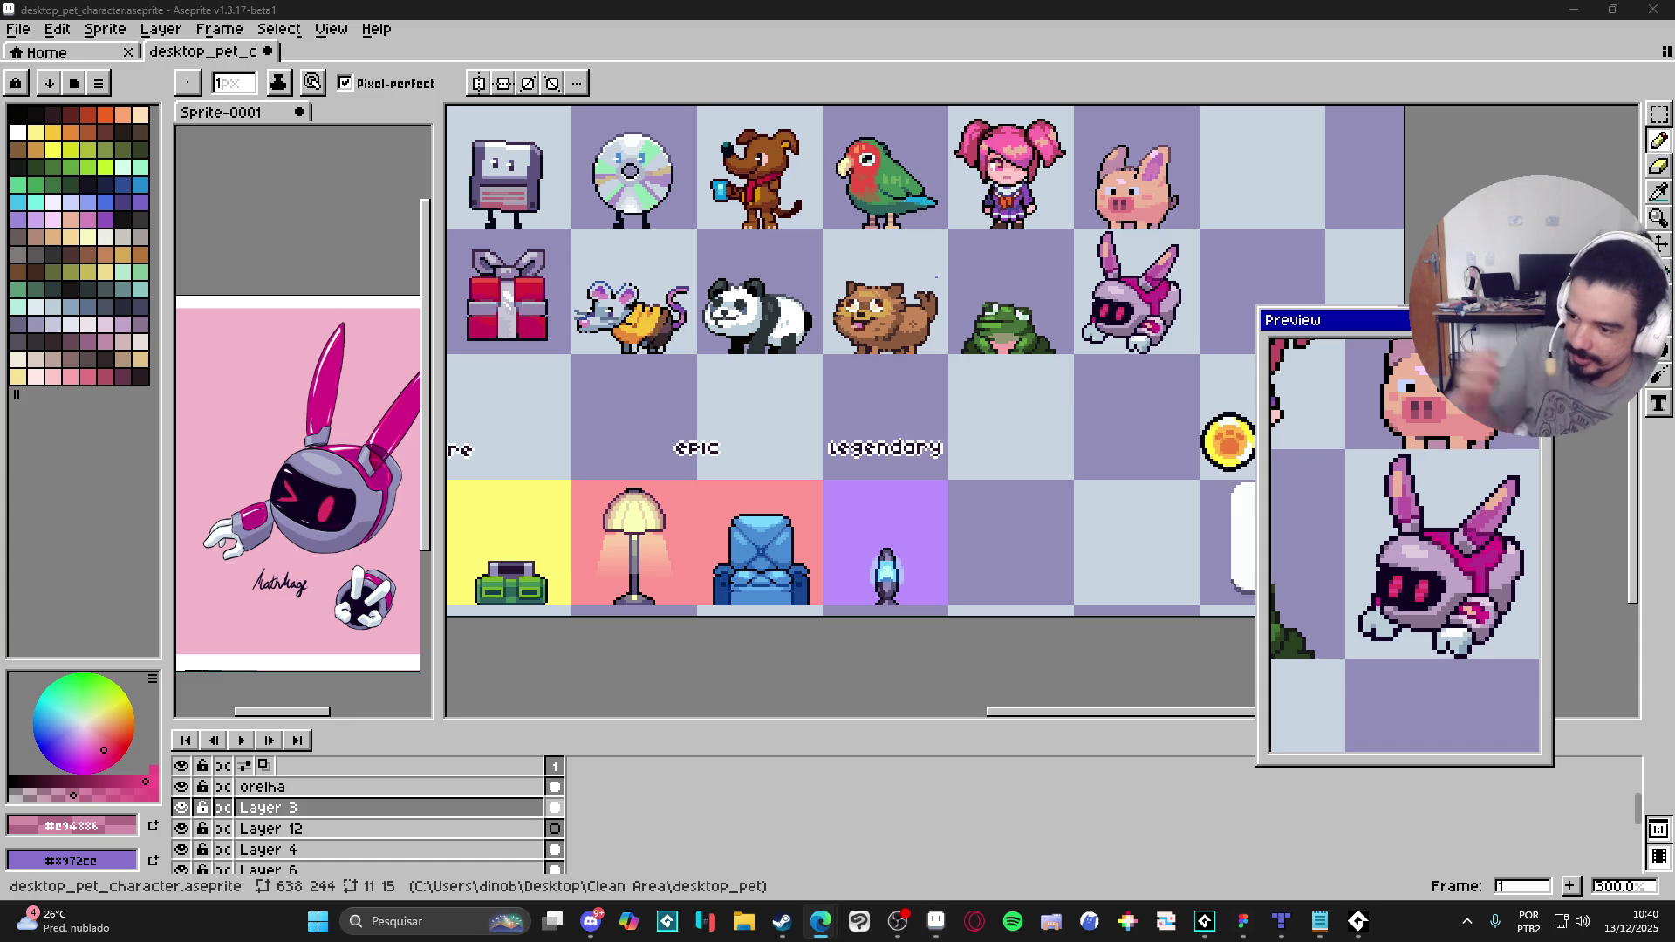
Step: Search Google for 'new comodore' and open the Commodore: Home result
text(new comodore)
key(Return)
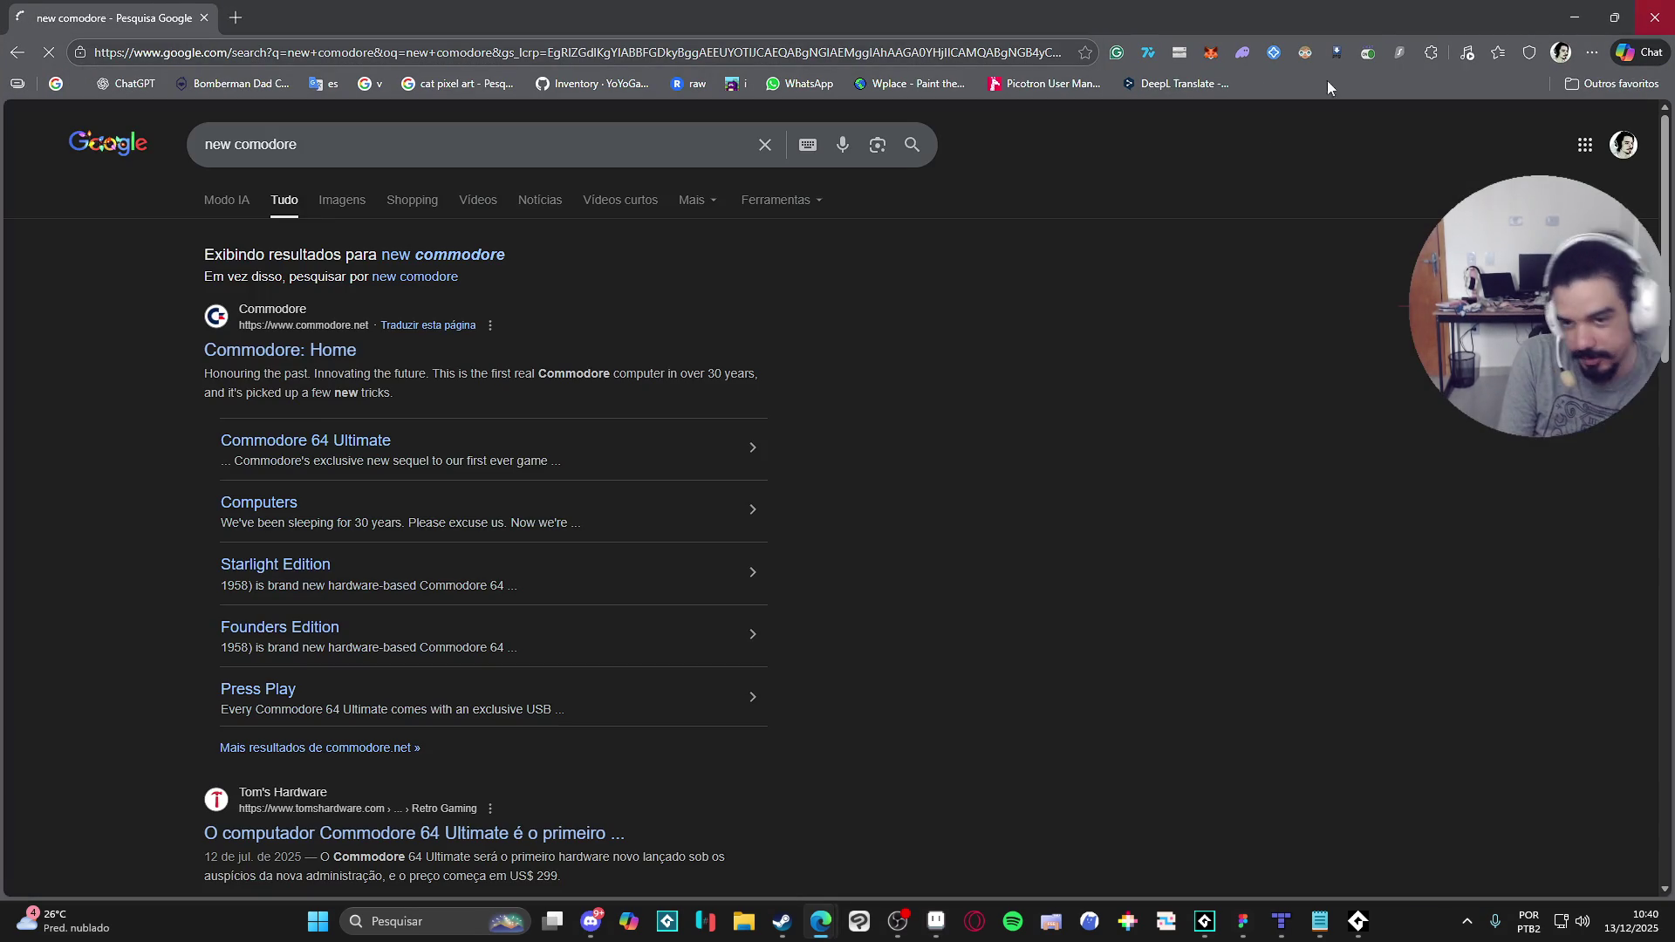
click(338, 359)
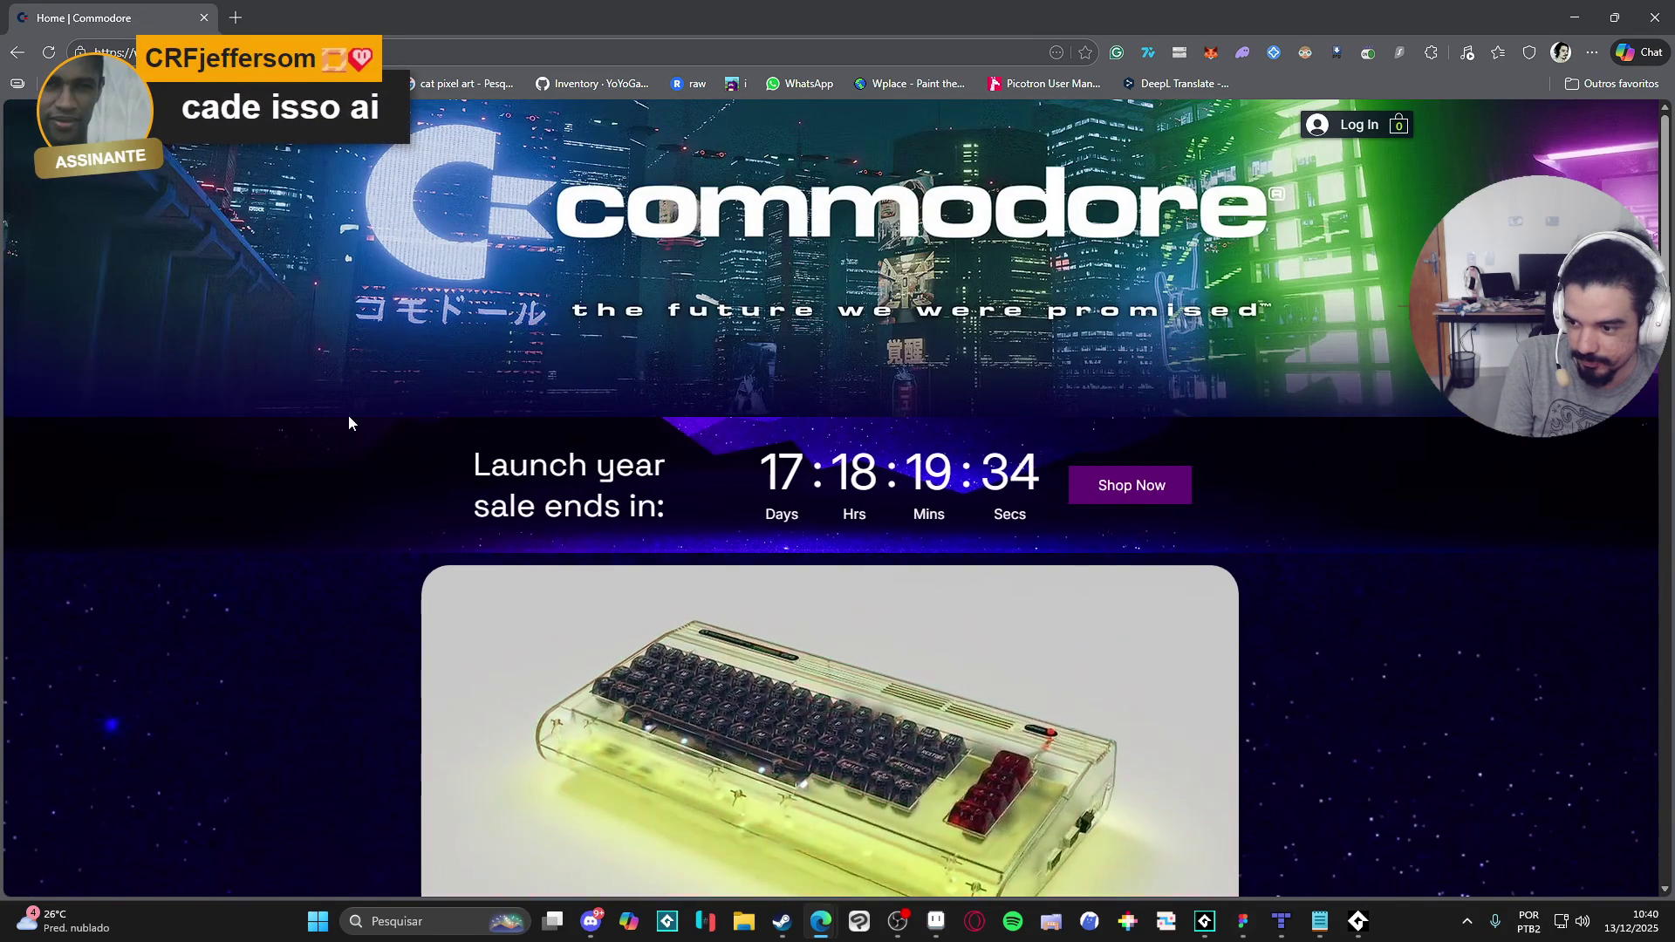
Step: Browse the Commodore home page, then go to the store's All Products listing
scroll(348, 416, down, 3)
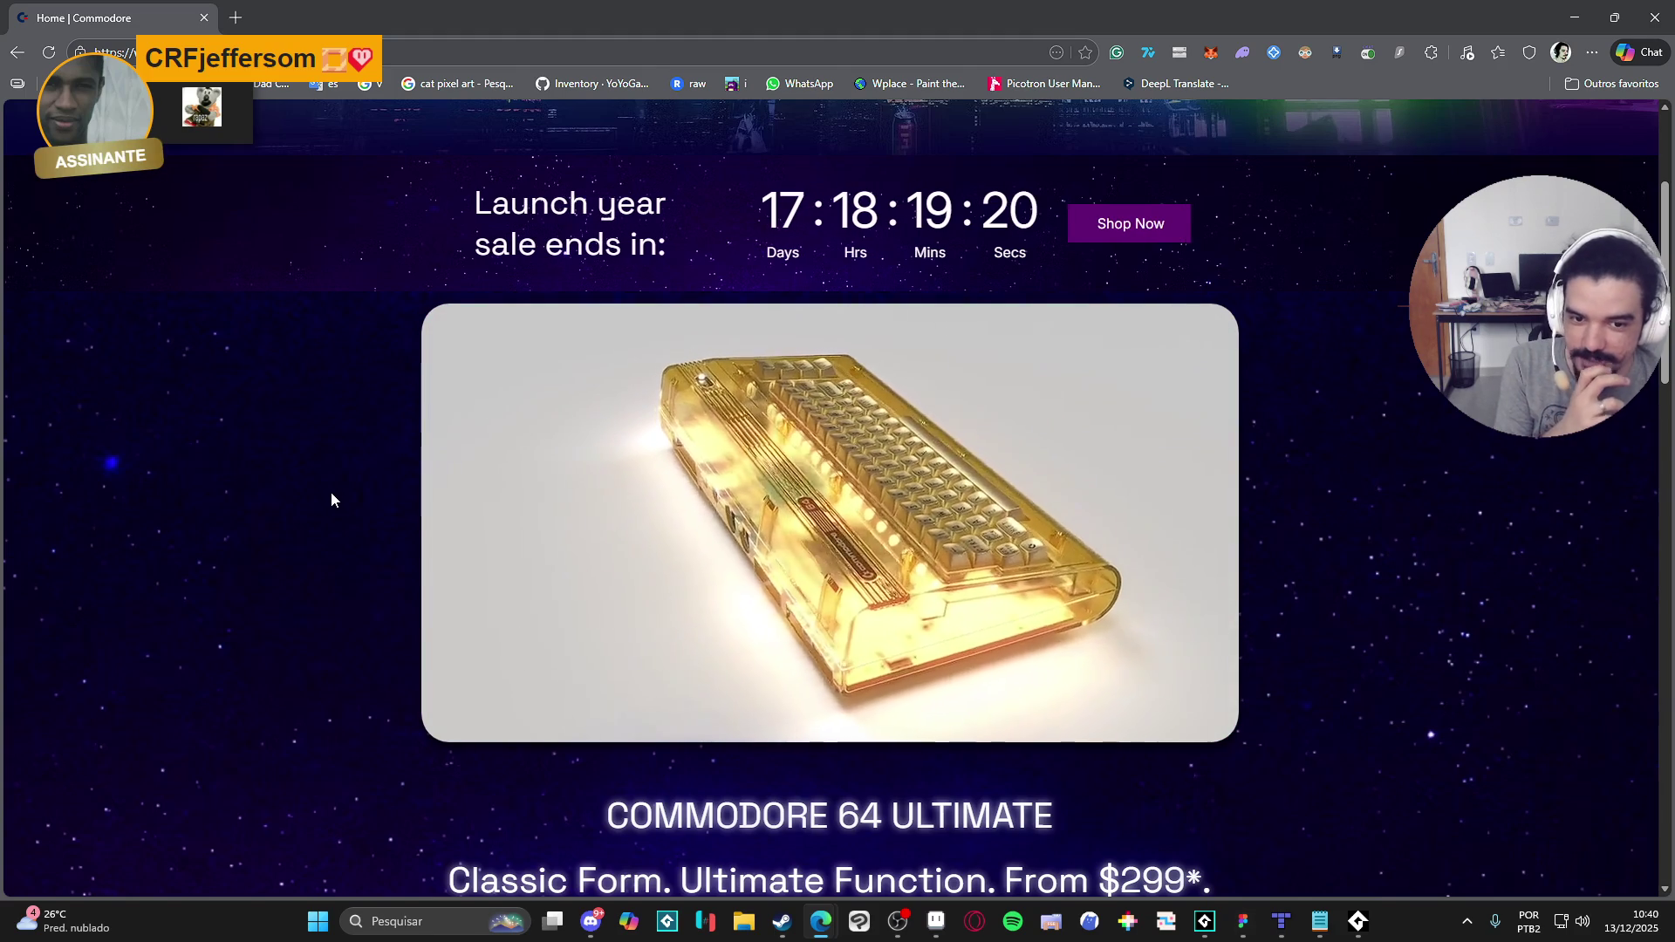
scroll(331, 494, down, 15)
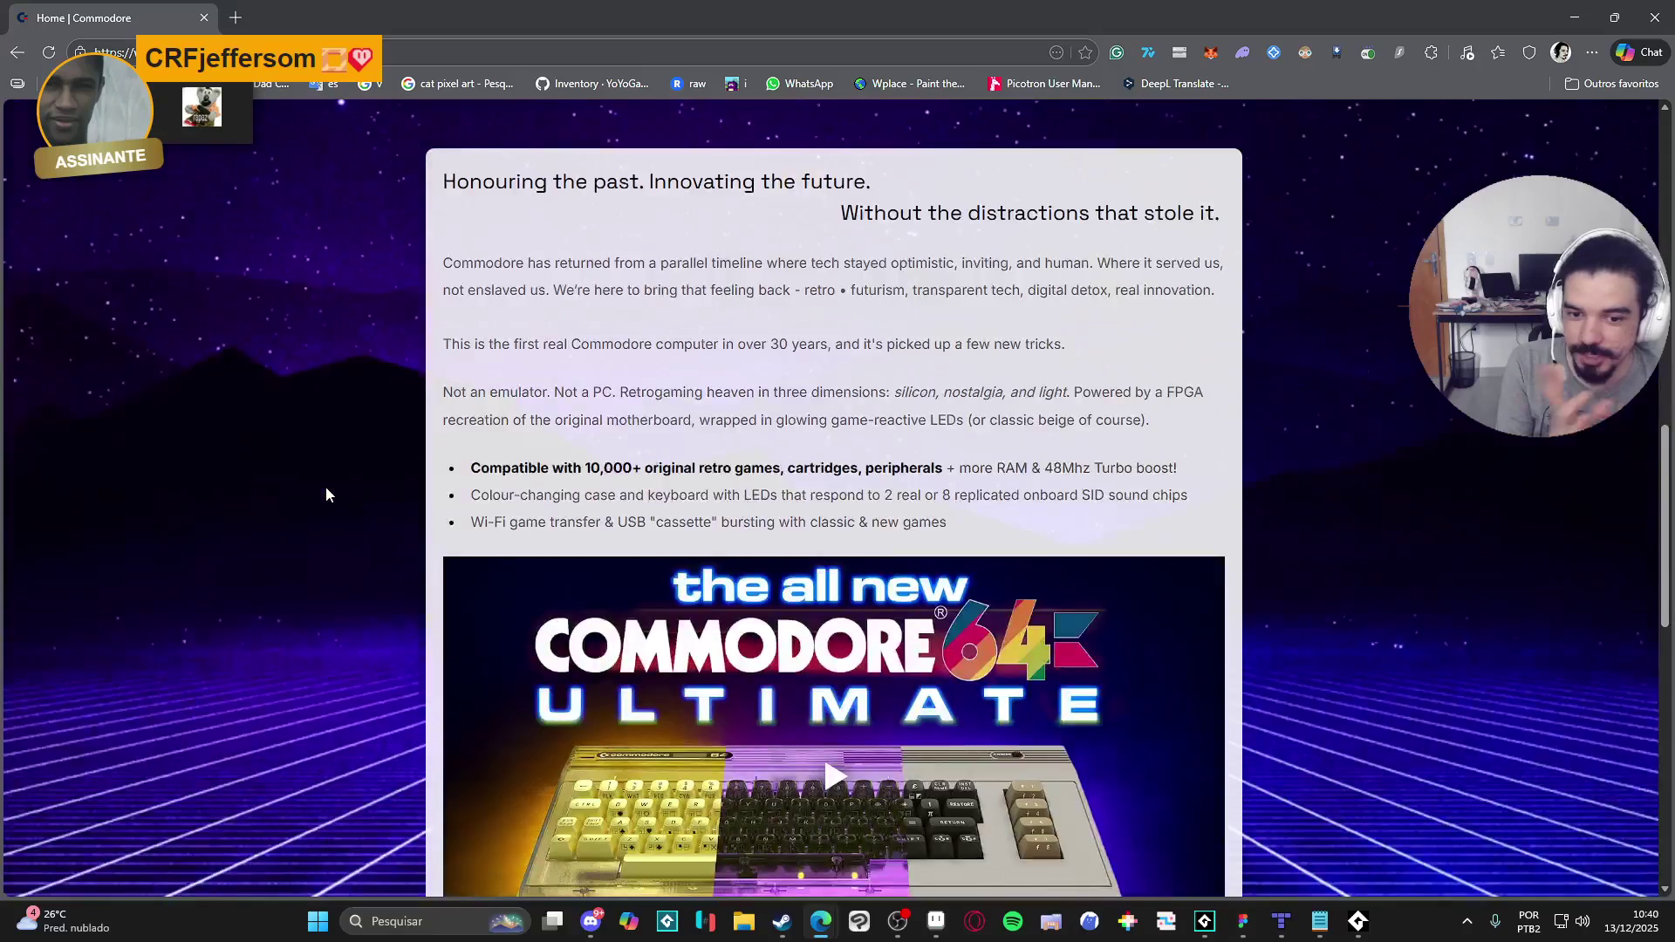
scroll(327, 490, down, 5)
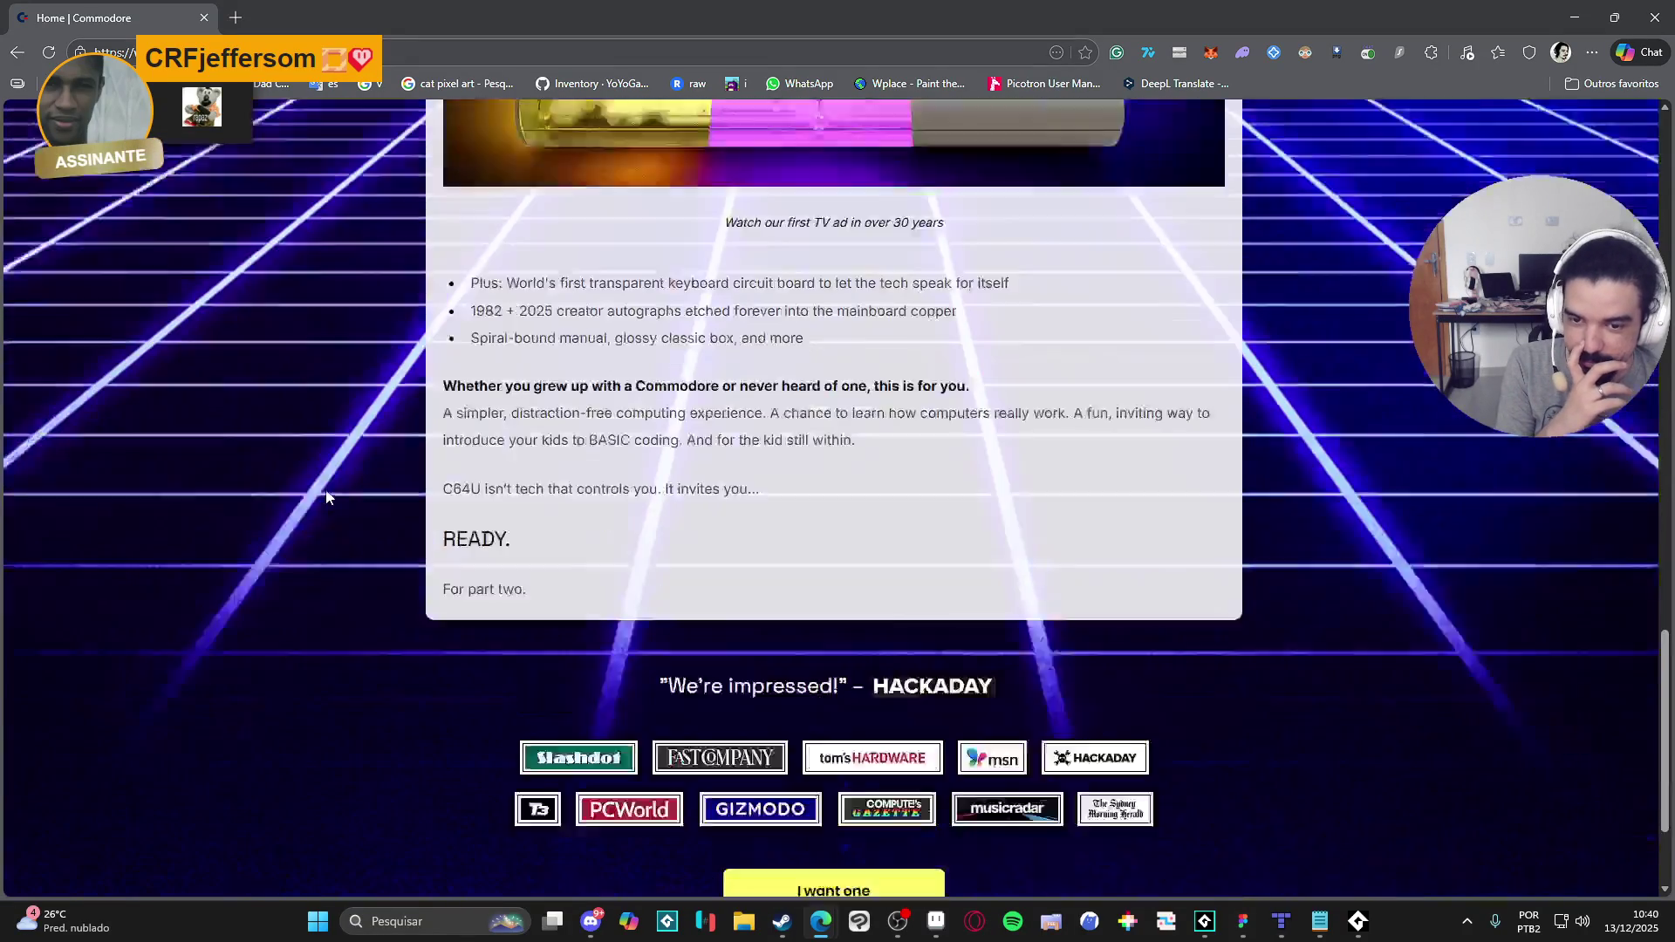
scroll(326, 489, up, 5)
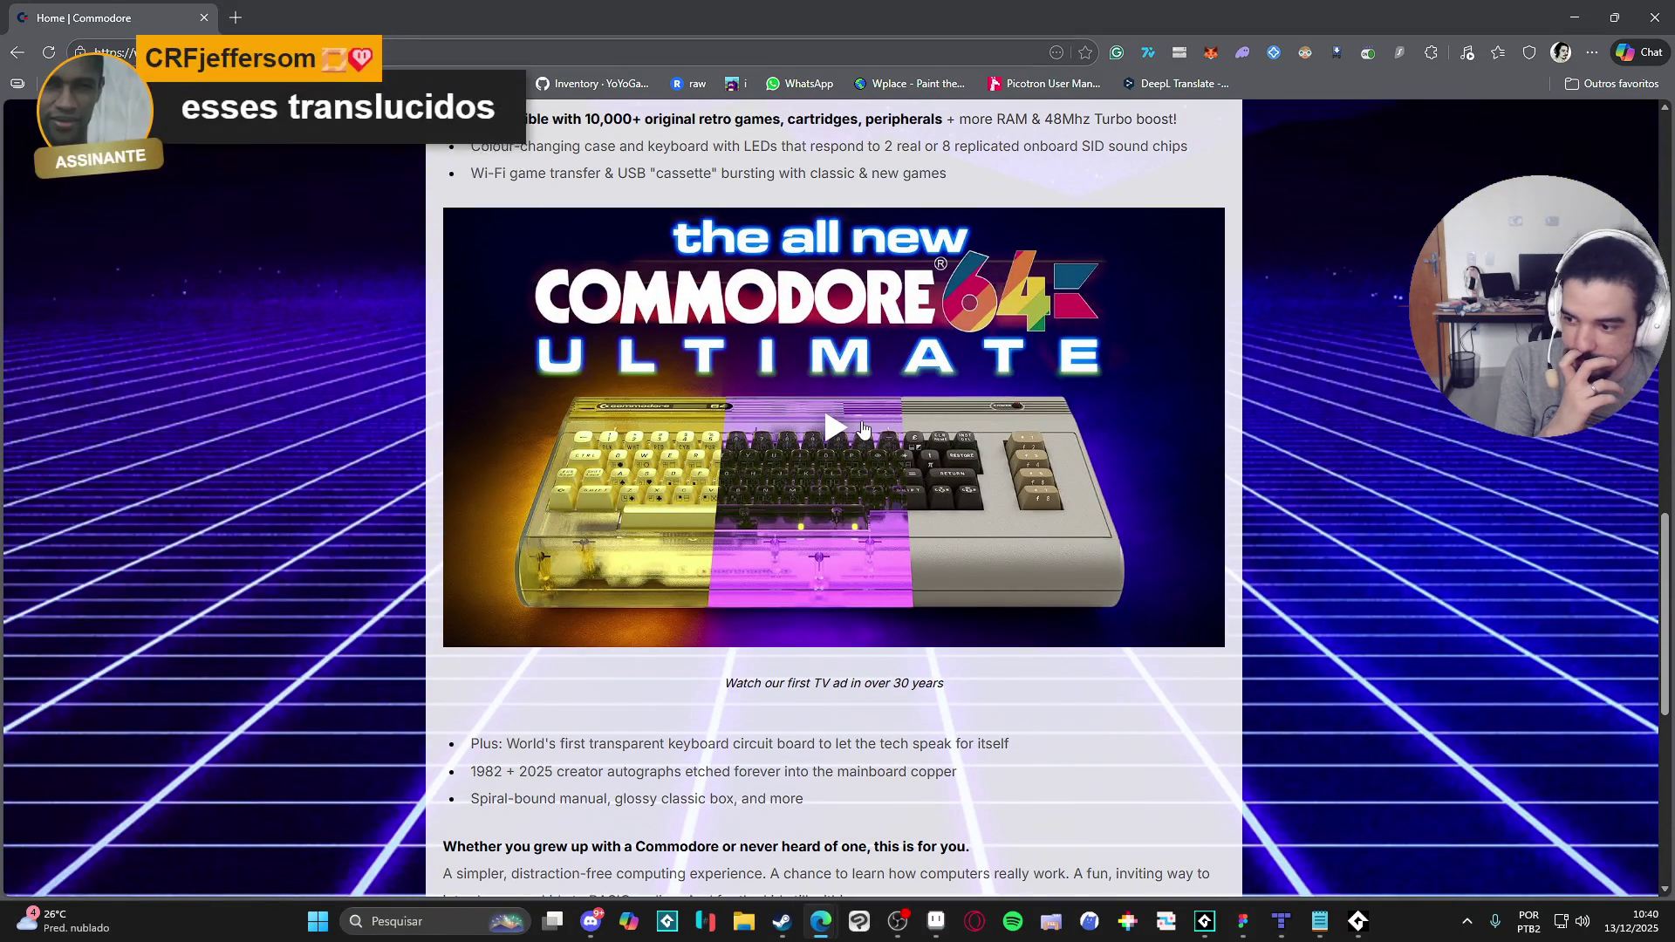
scroll(863, 427, up, 6)
scroll(863, 428, down, 5)
scroll(861, 421, down, 8)
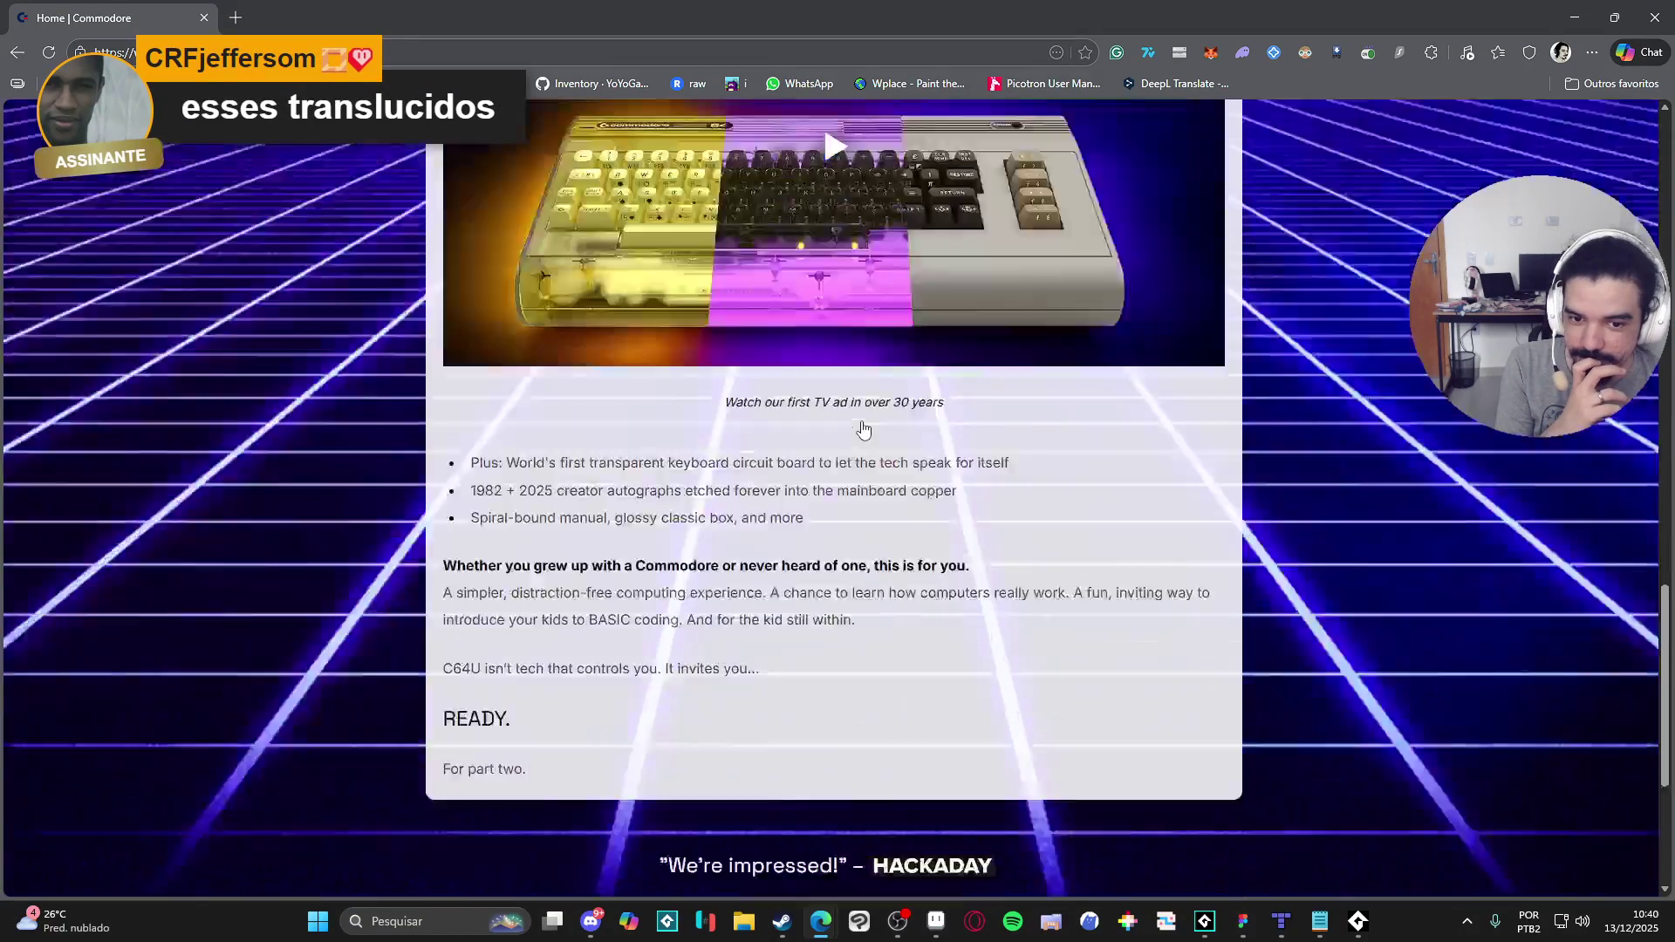
scroll(863, 428, up, 18)
scroll(863, 428, up, 4)
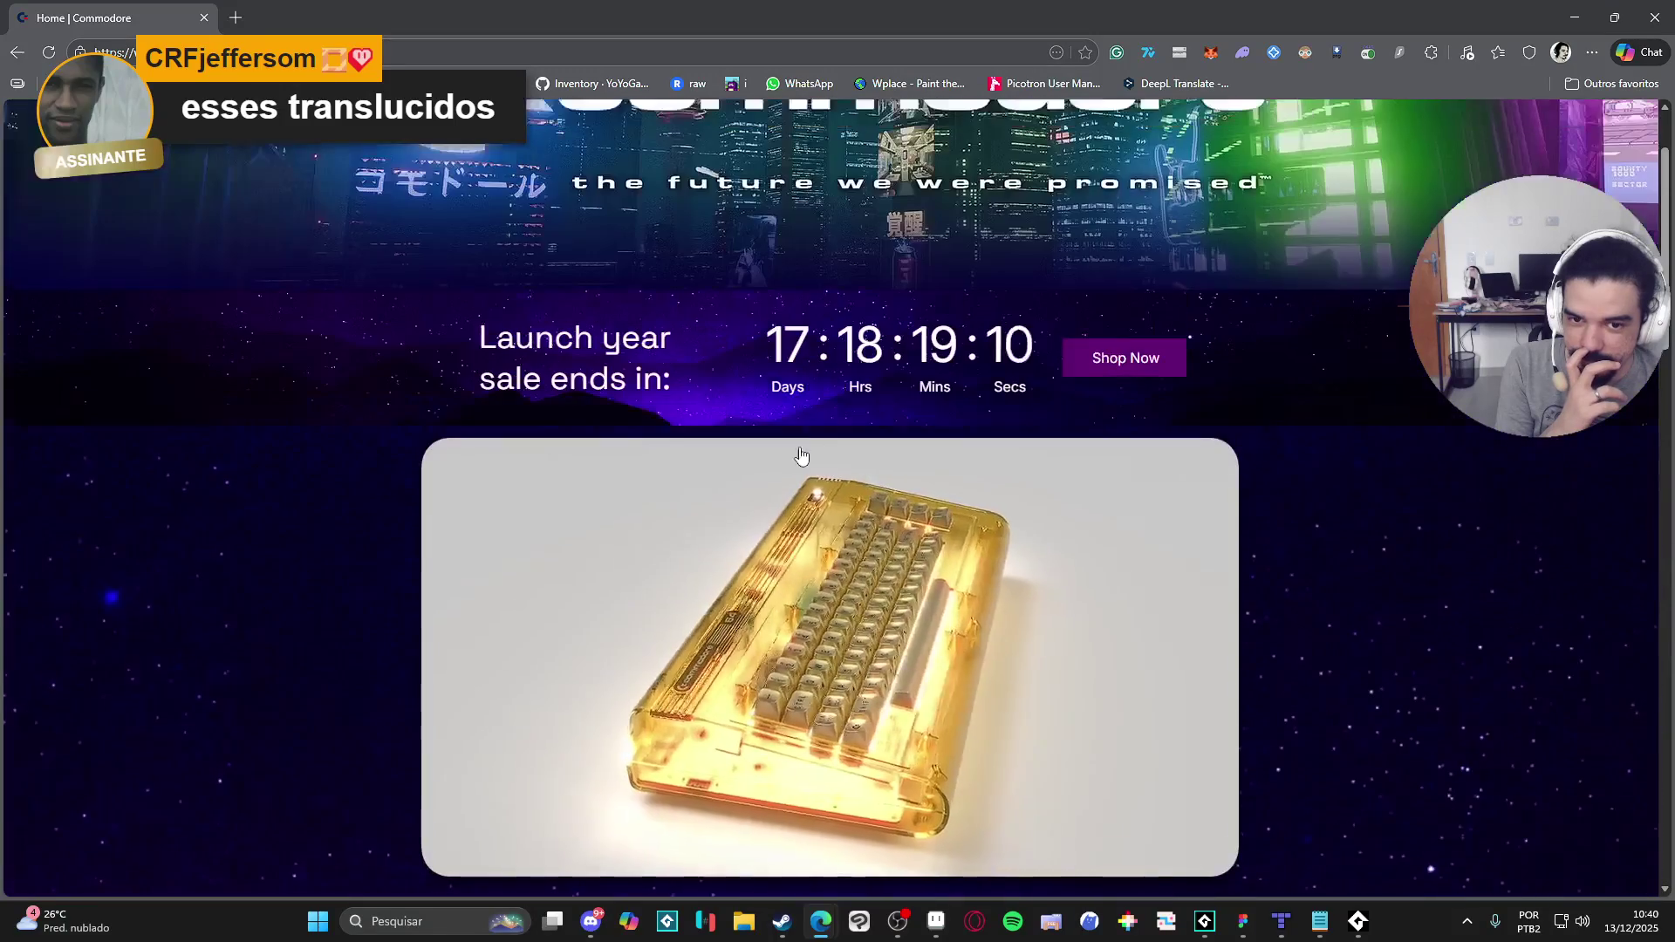
scroll(1304, 550, down, 14)
scroll(1307, 548, down, 10)
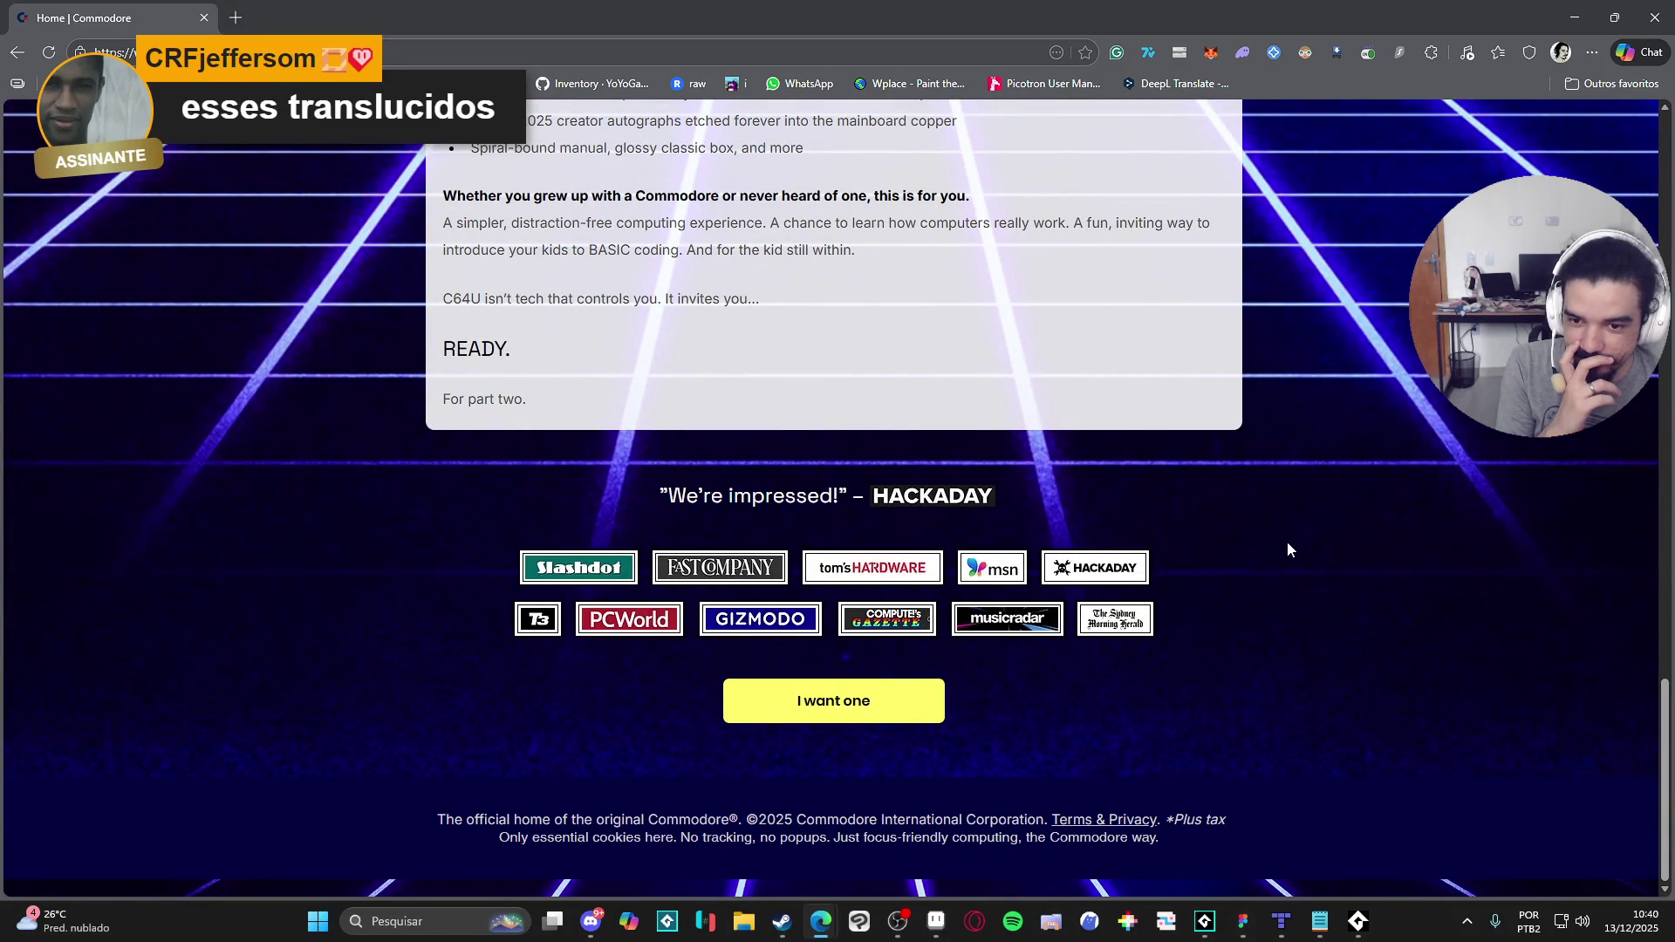
click(798, 709)
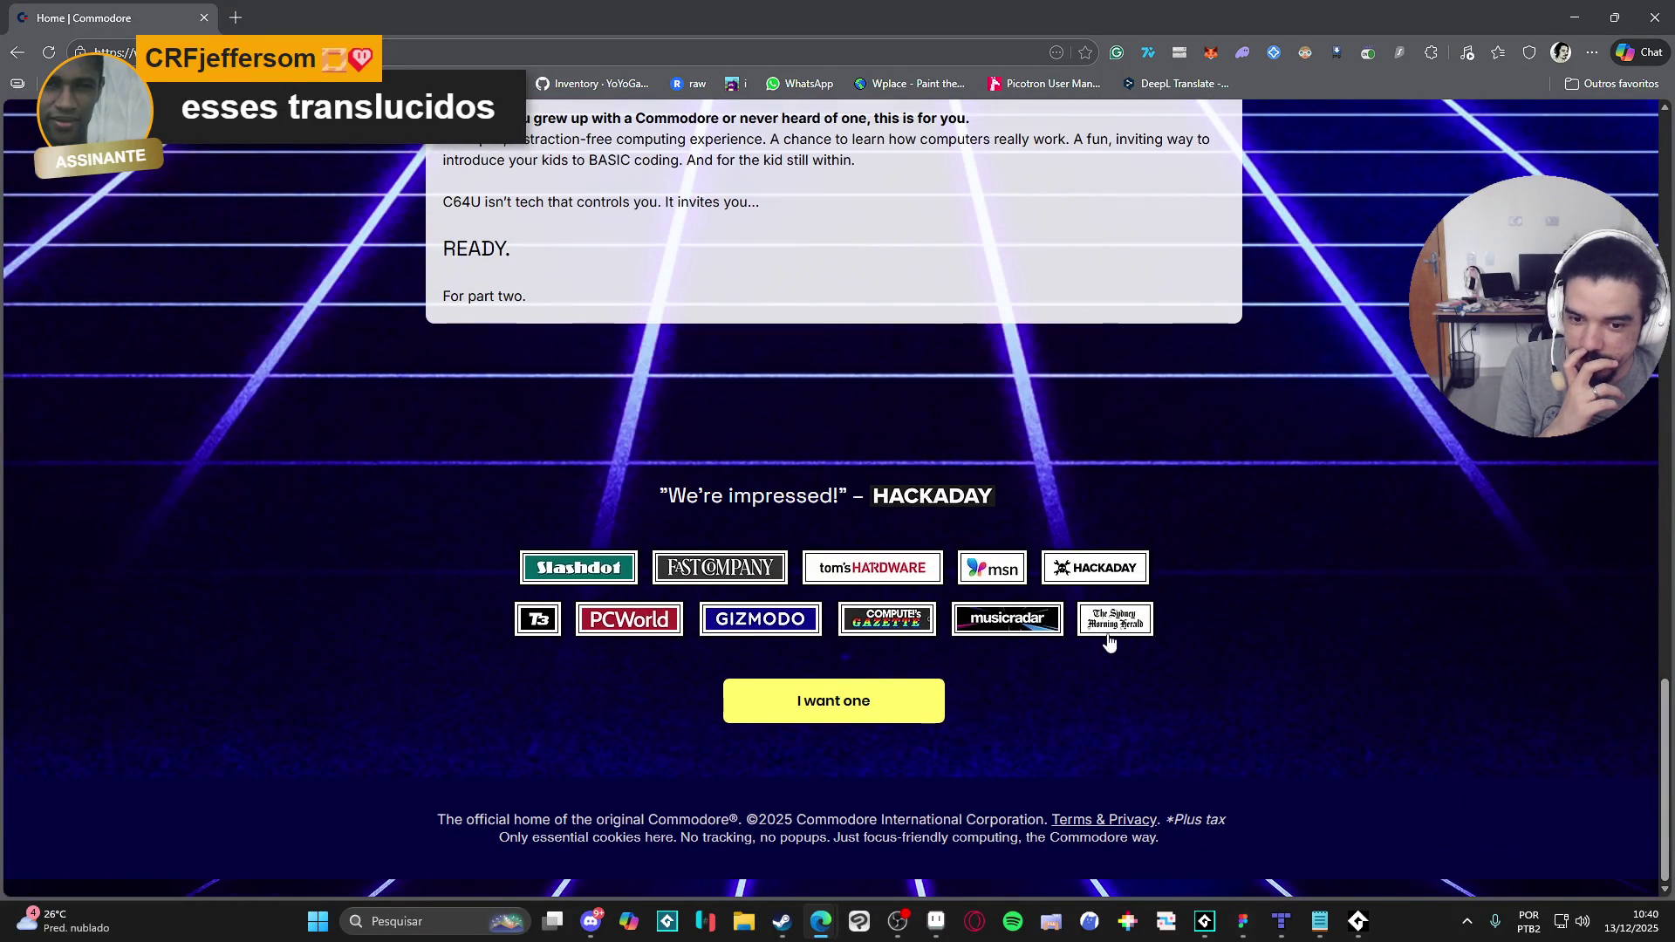
scroll(436, 511, down, 5)
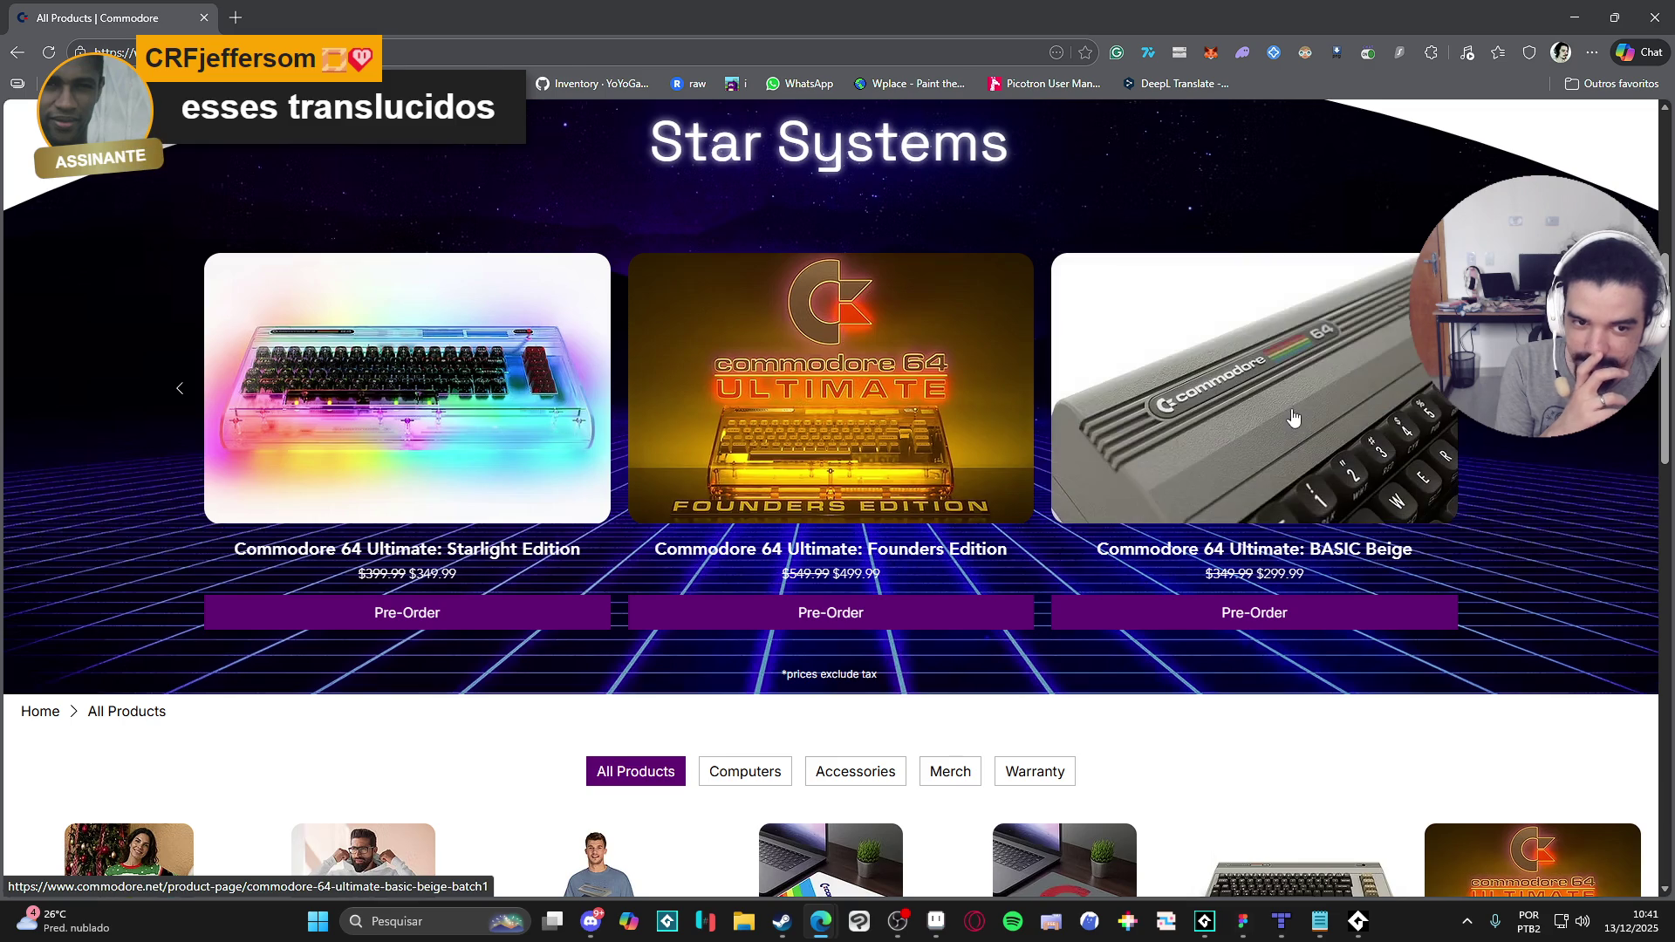
Step: Open the C64 Ultimate BASIC Beige product page and view its angled photo, internals view and video
click(1209, 404)
scroll(836, 473, down, 5)
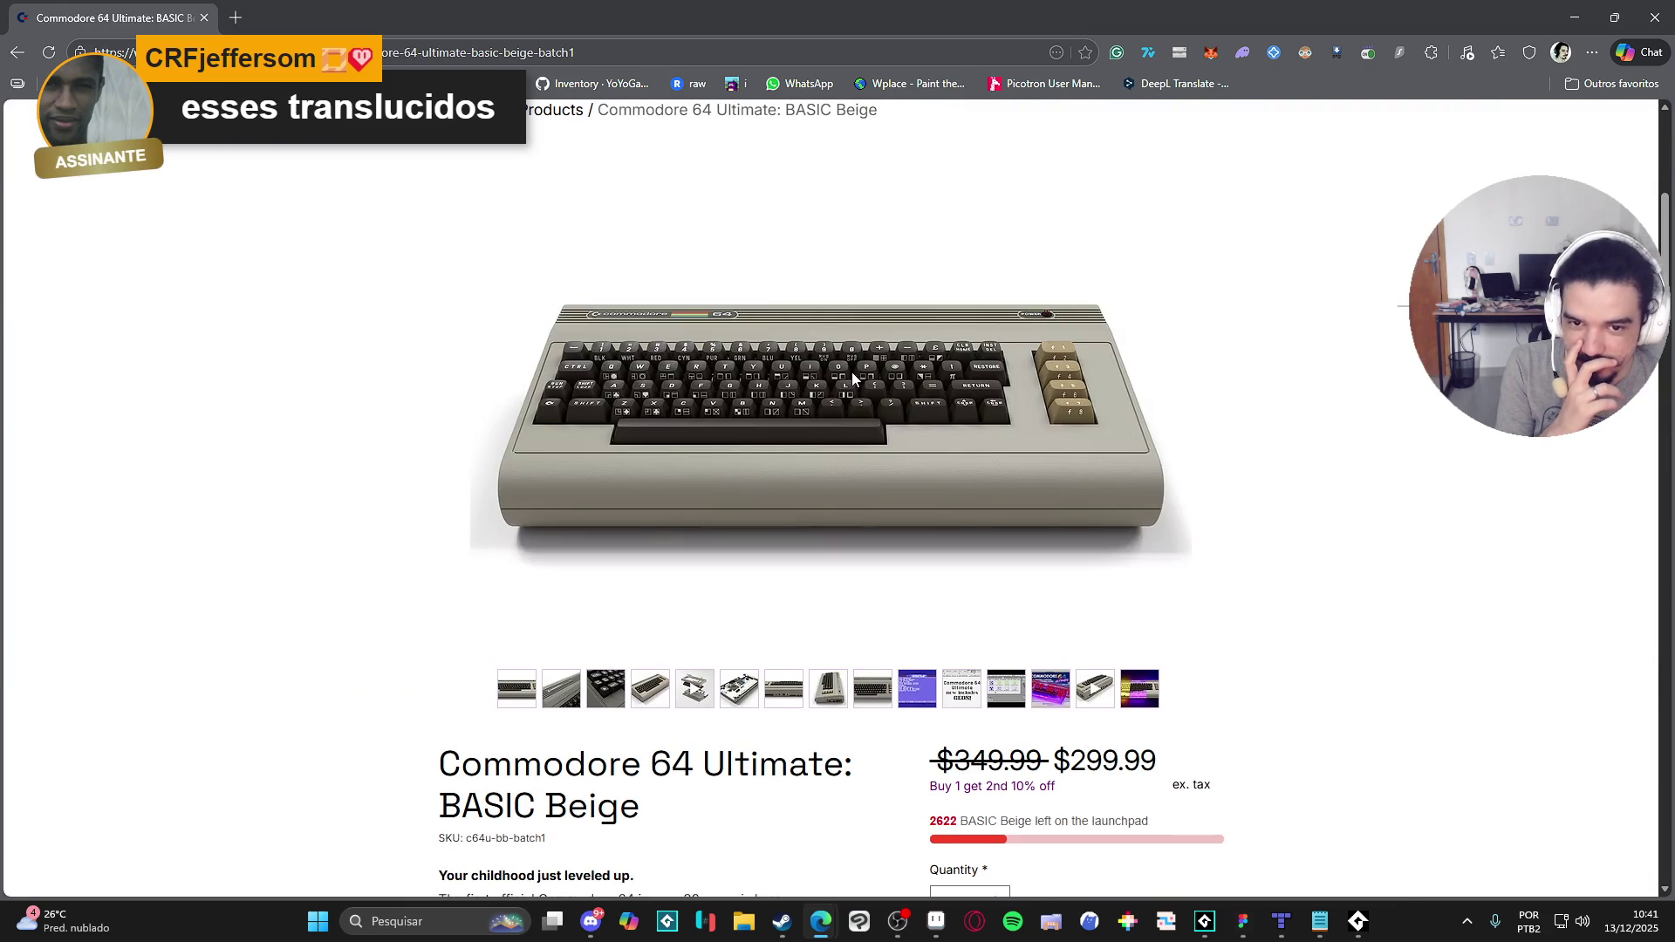
click(638, 697)
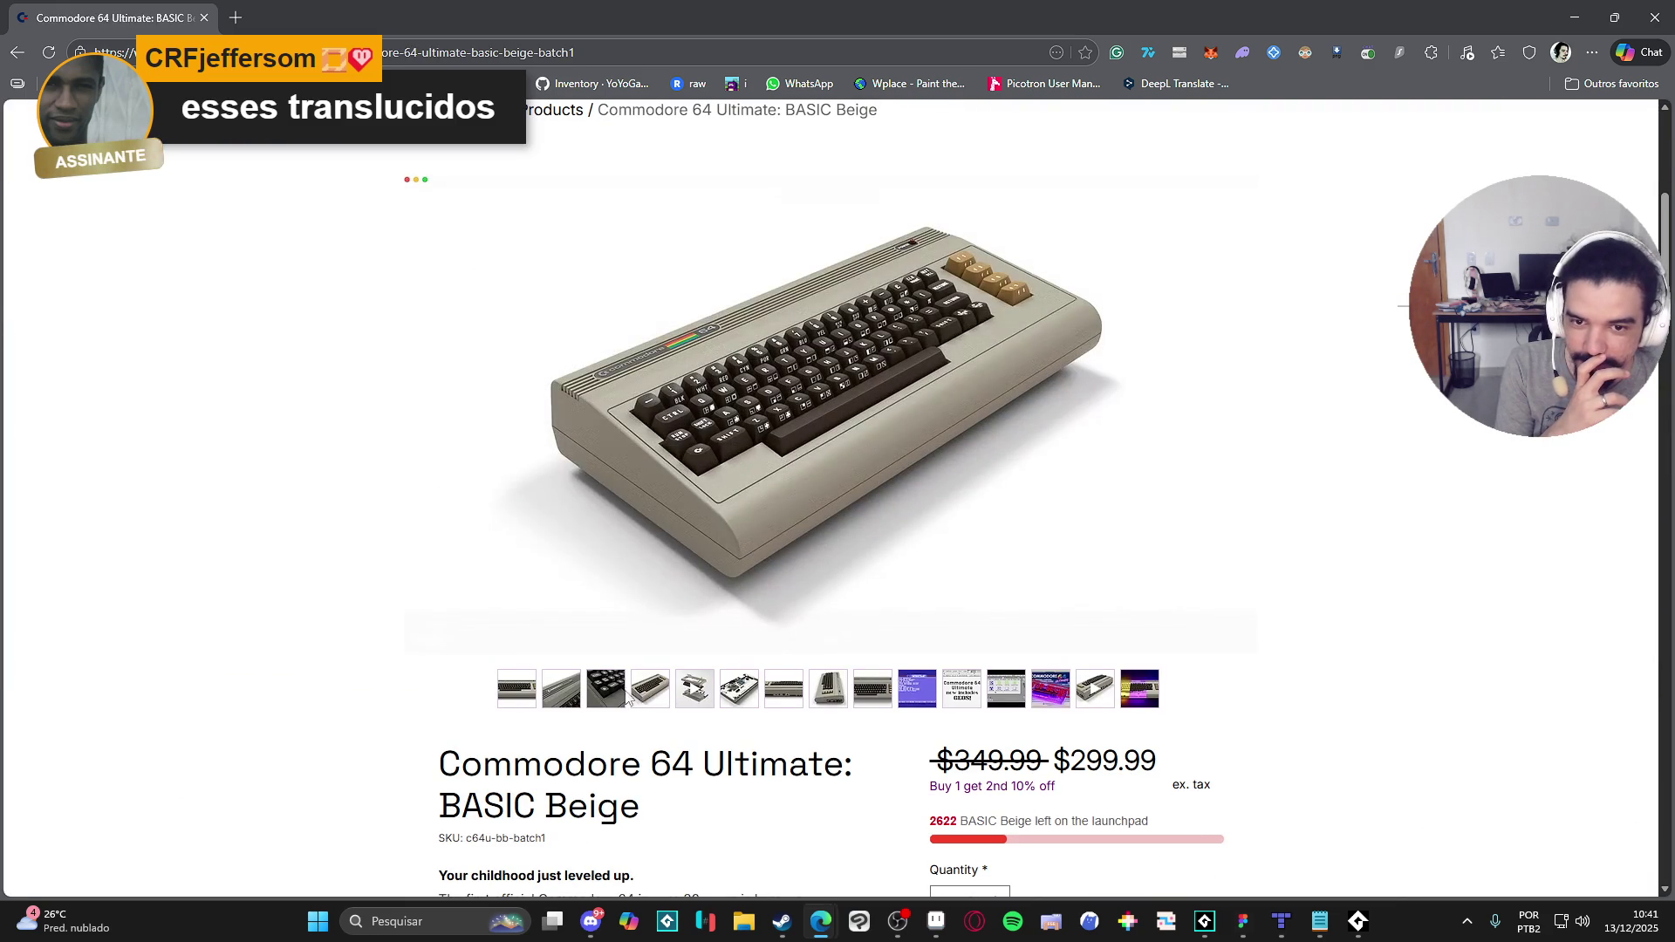
click(722, 688)
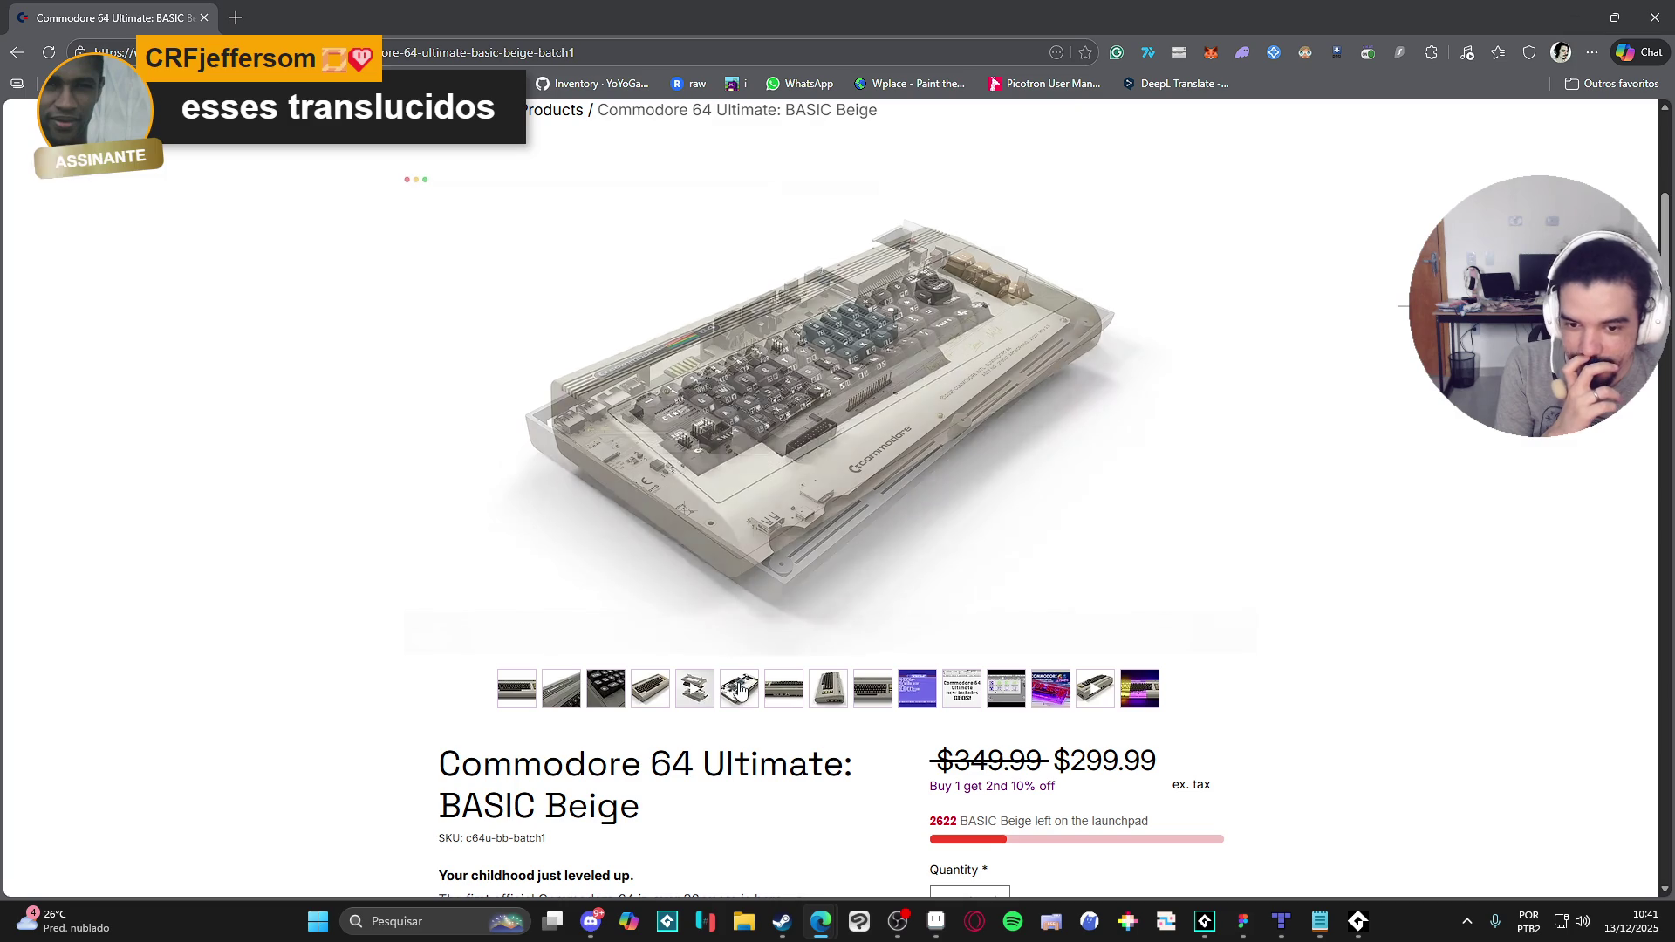
click(645, 681)
Step: View the keyboard, badge and settings-menu images, then go back to All Products
click(650, 699)
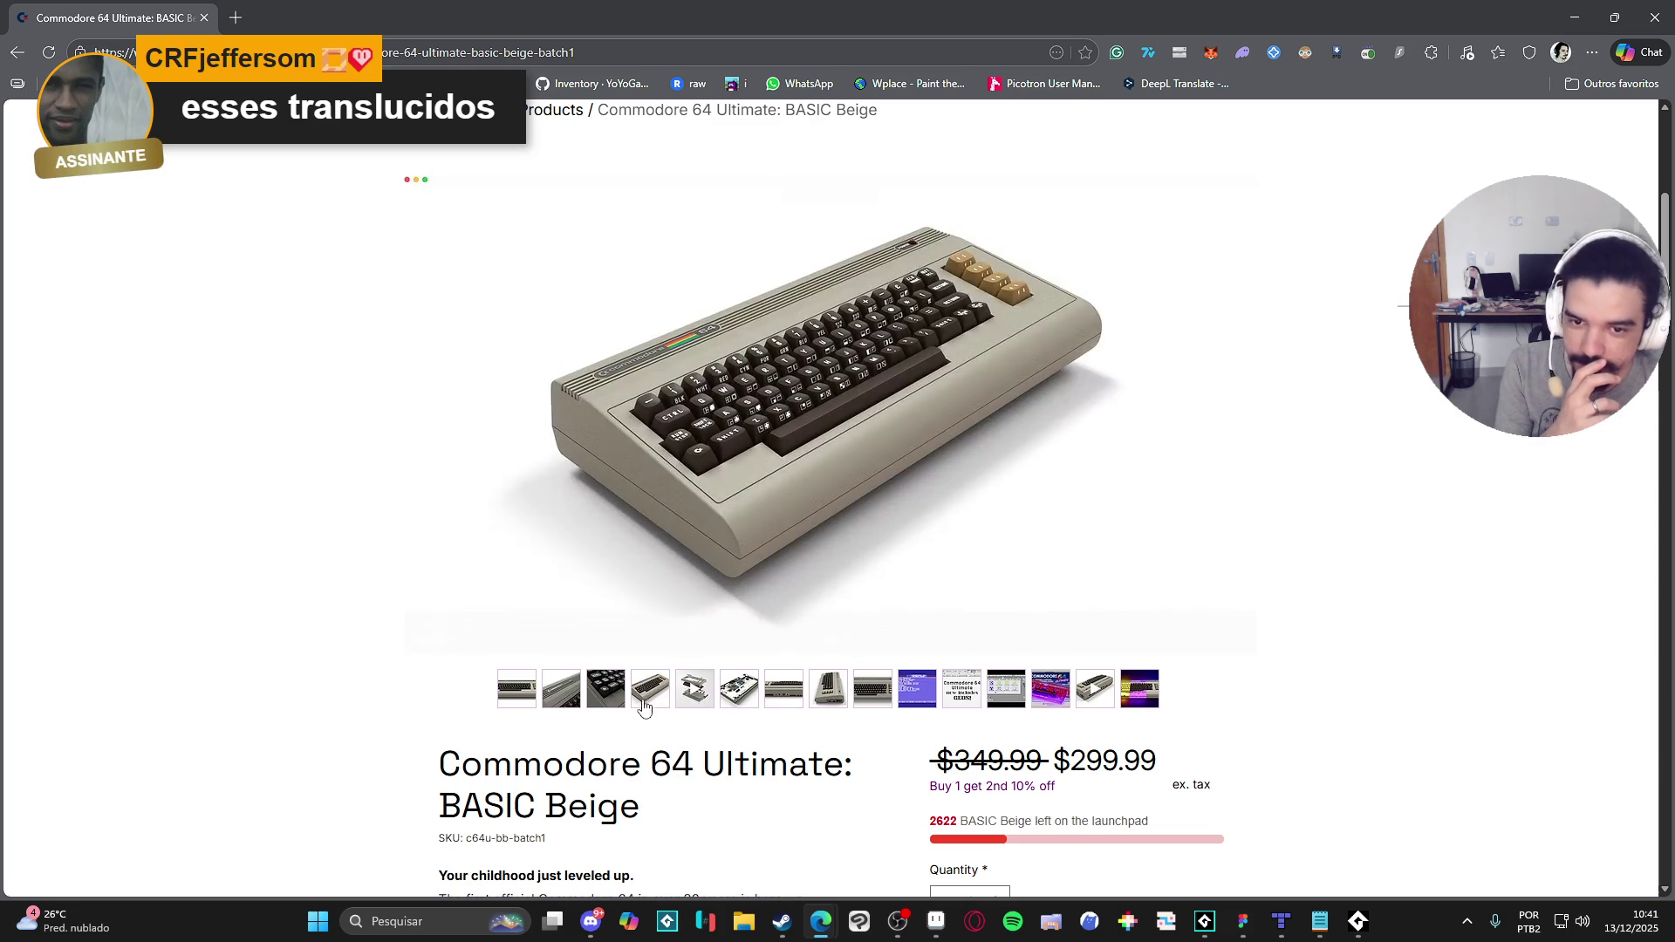
click(614, 704)
click(564, 707)
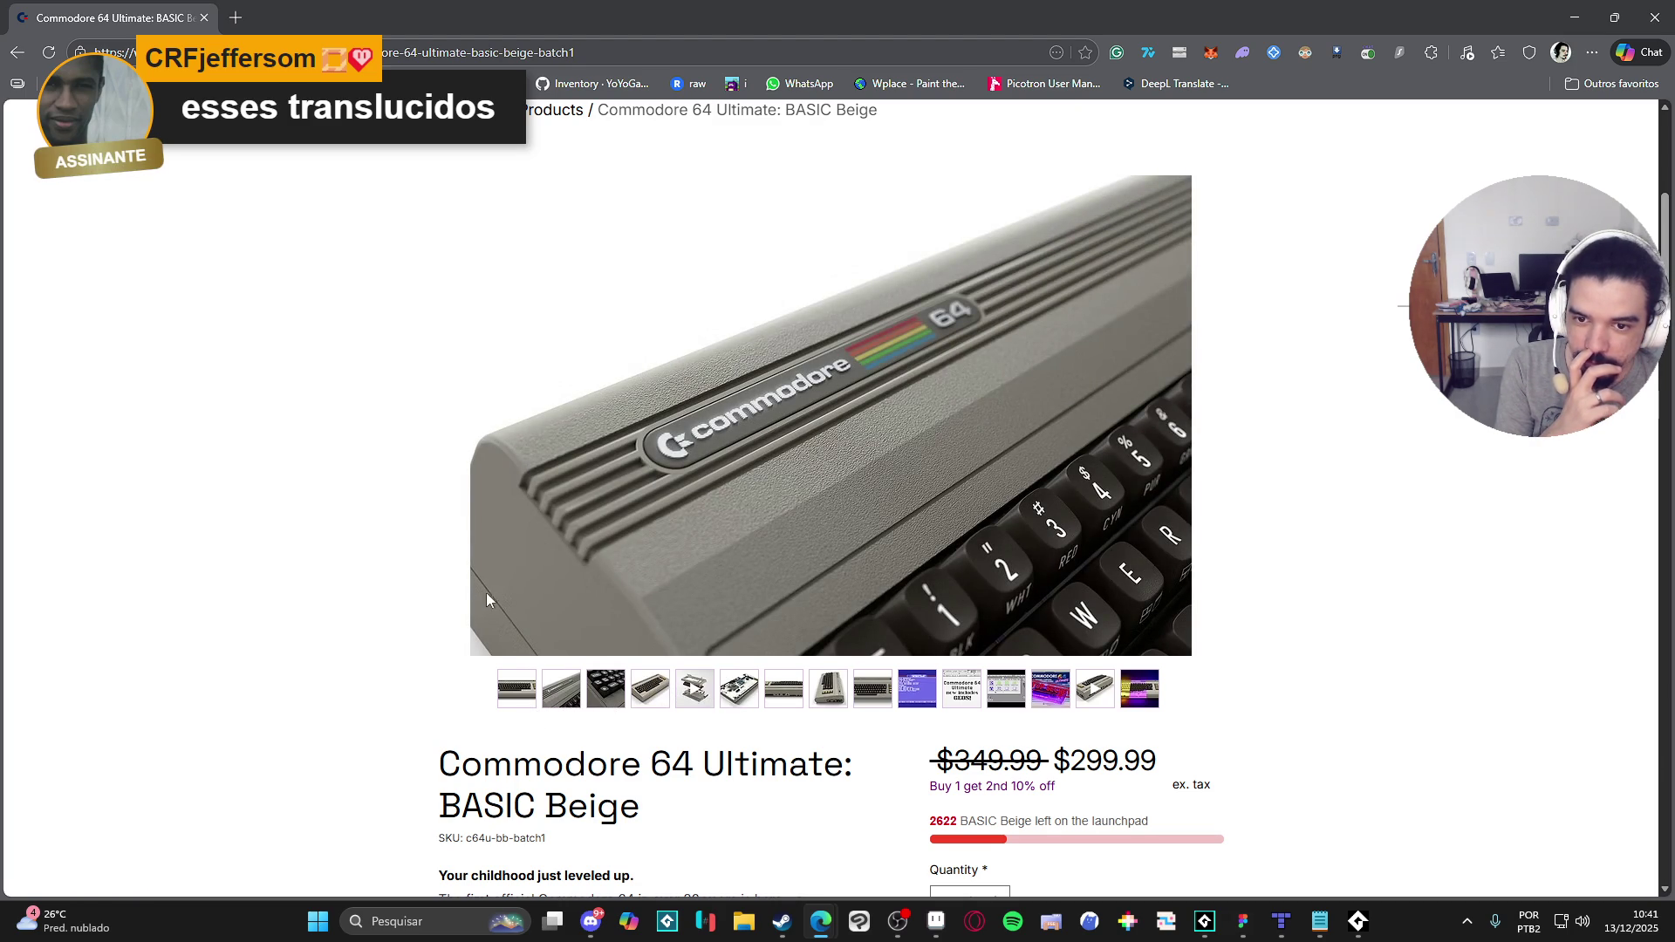
click(912, 710)
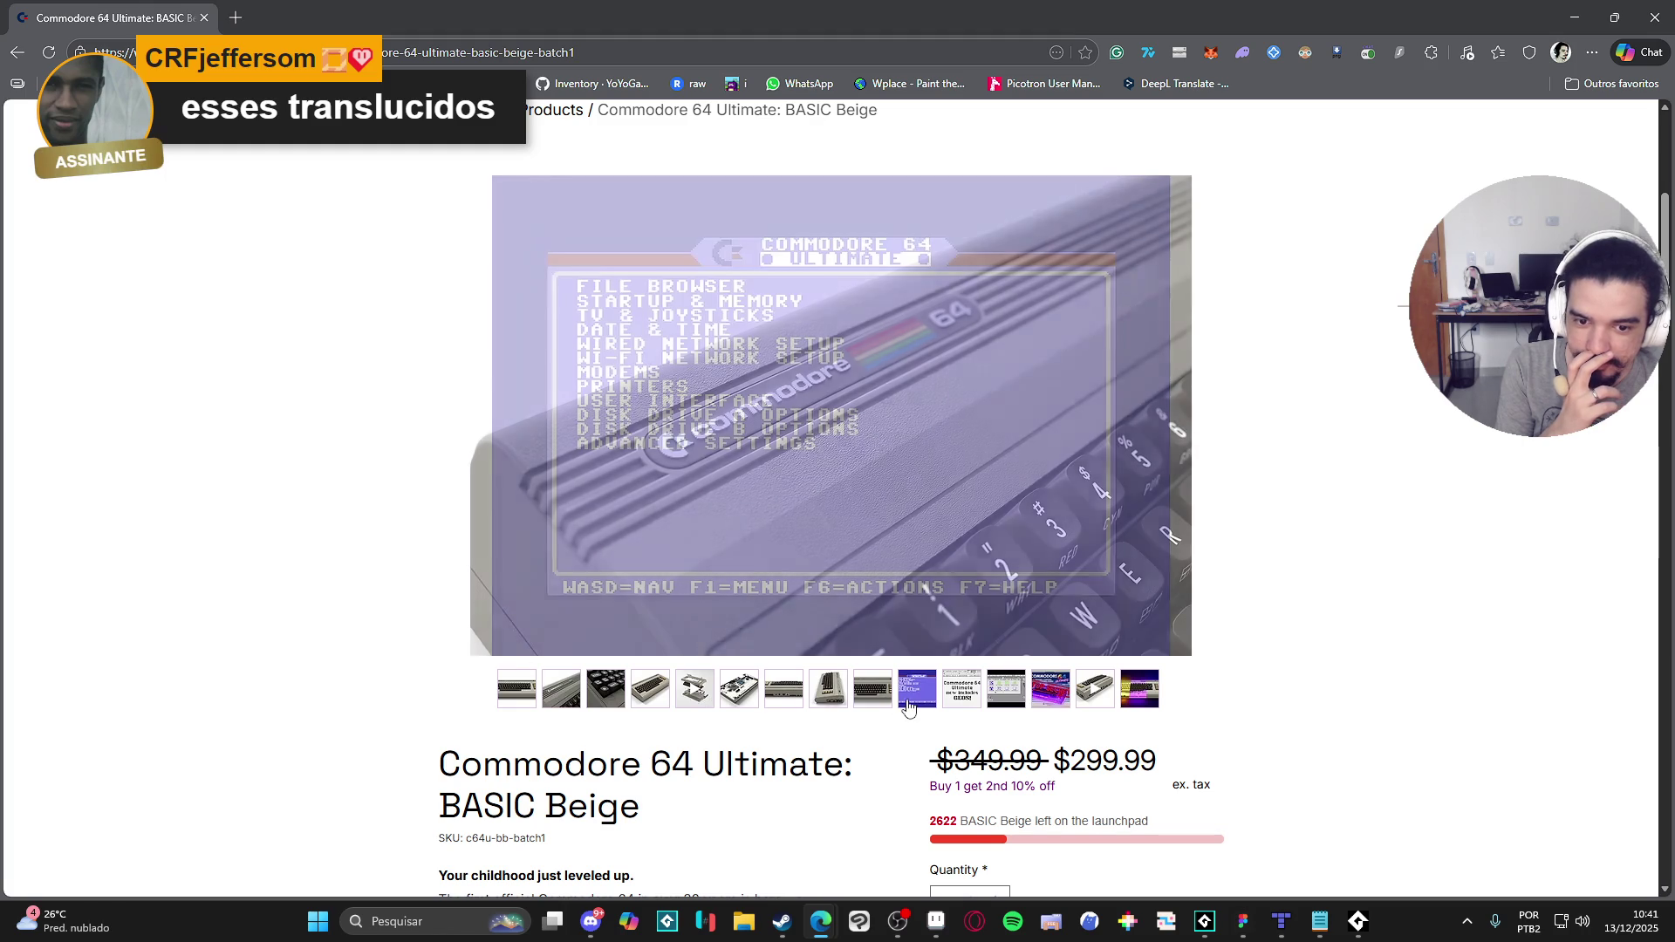
click(875, 705)
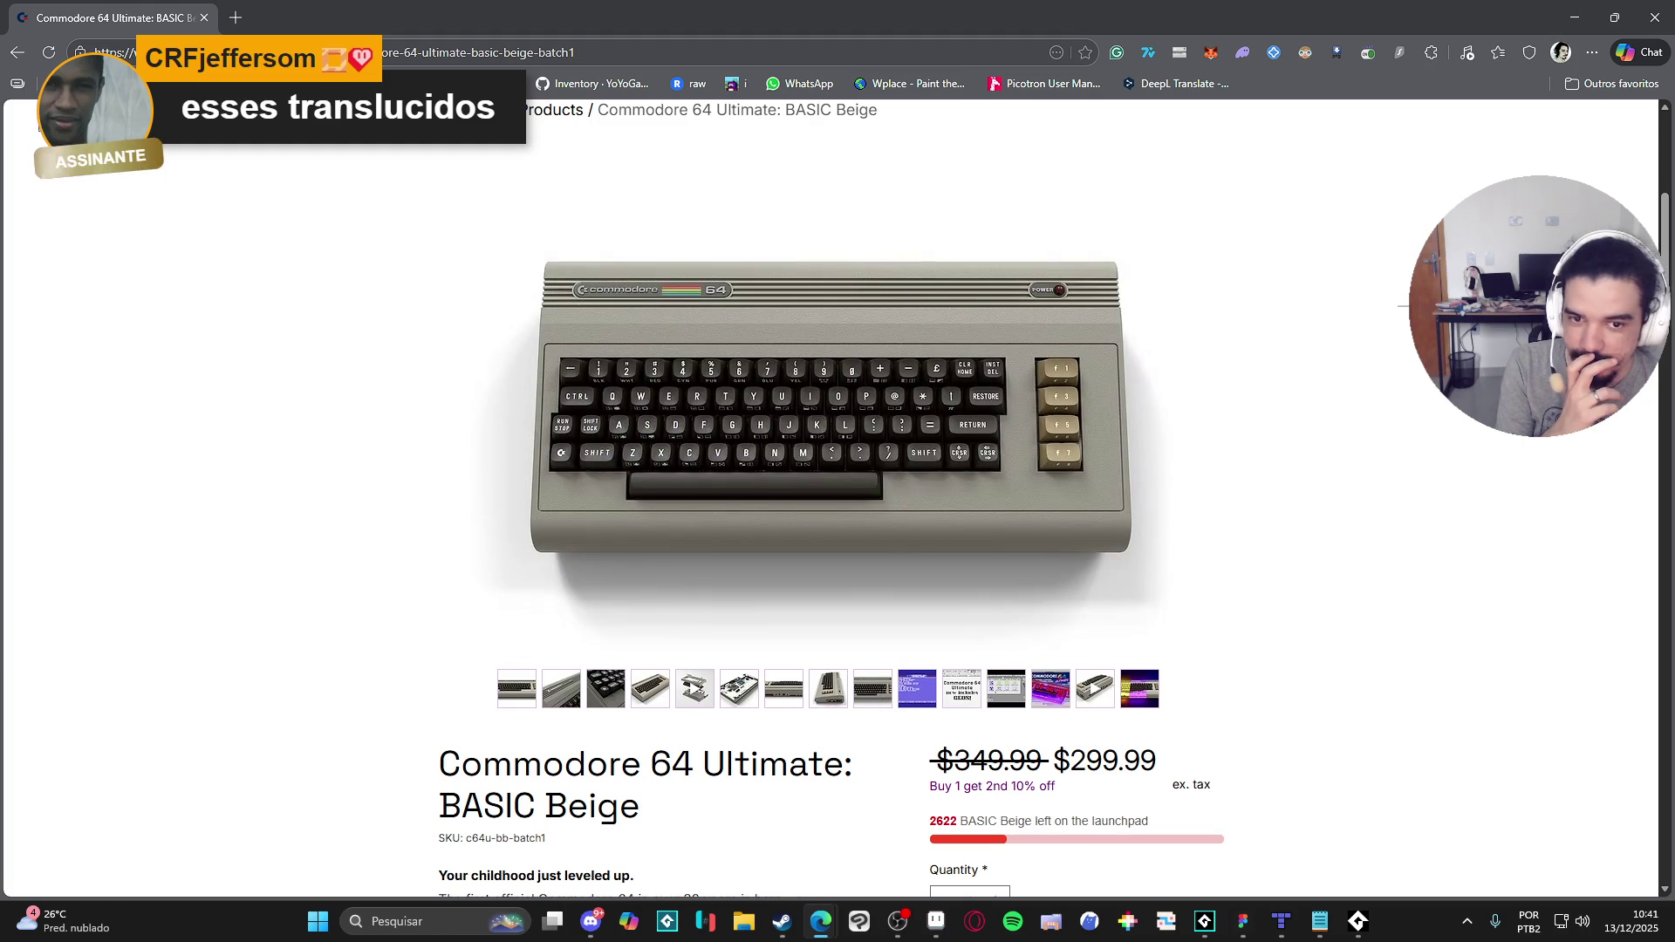
click(18, 55)
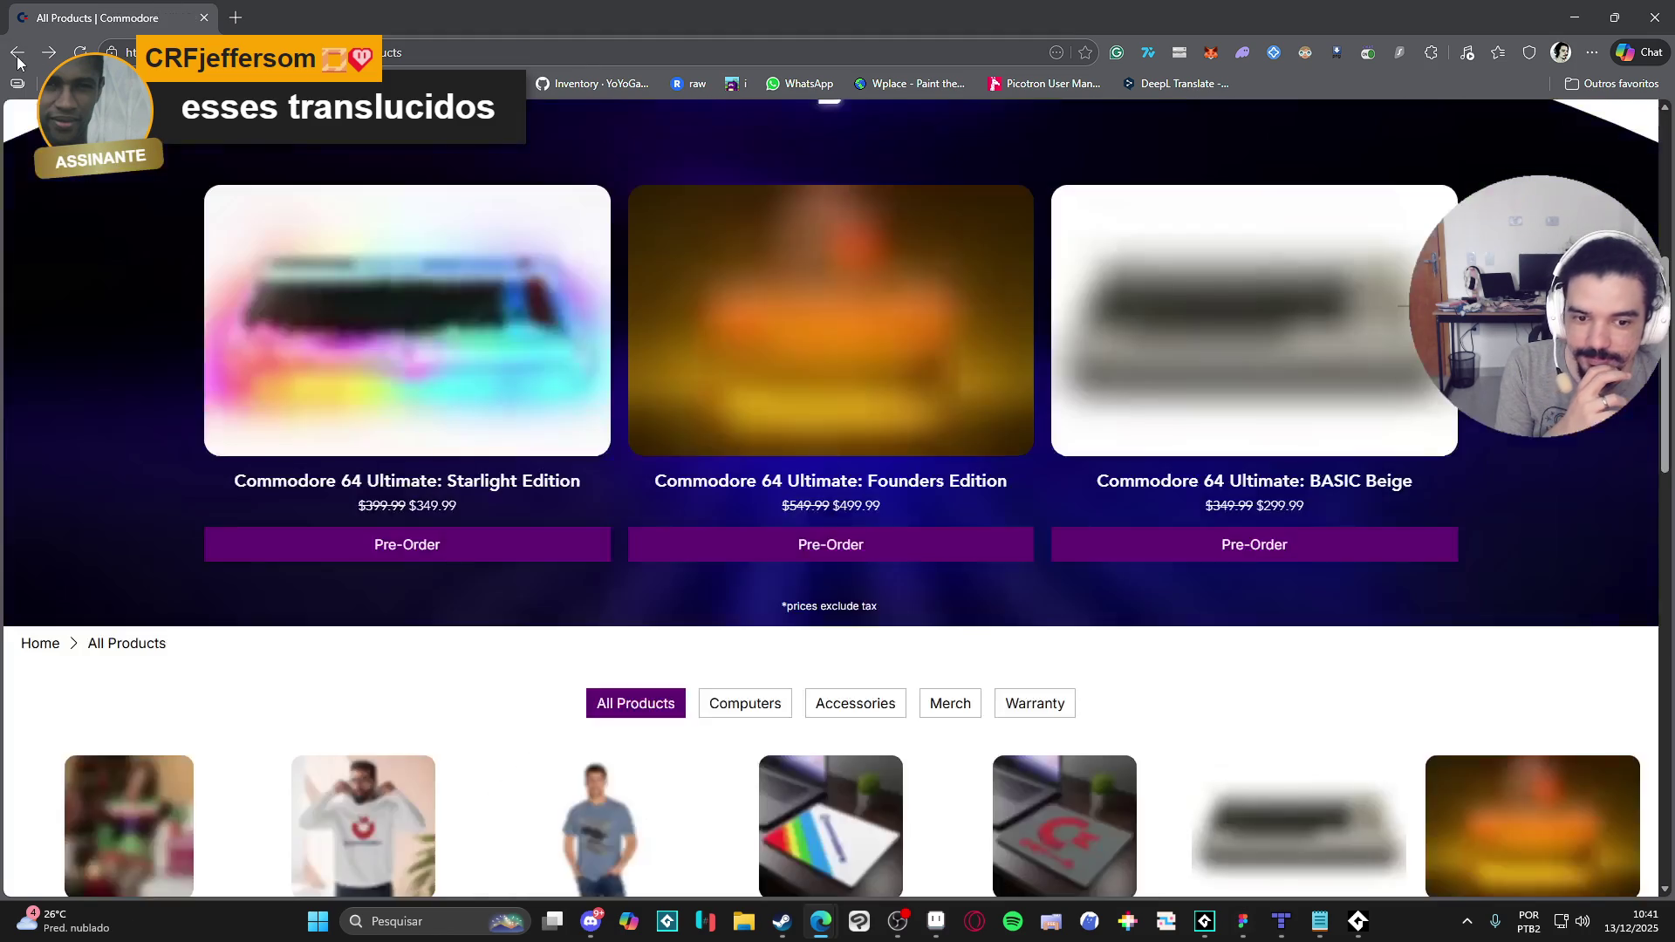
scroll(192, 276, down, 3)
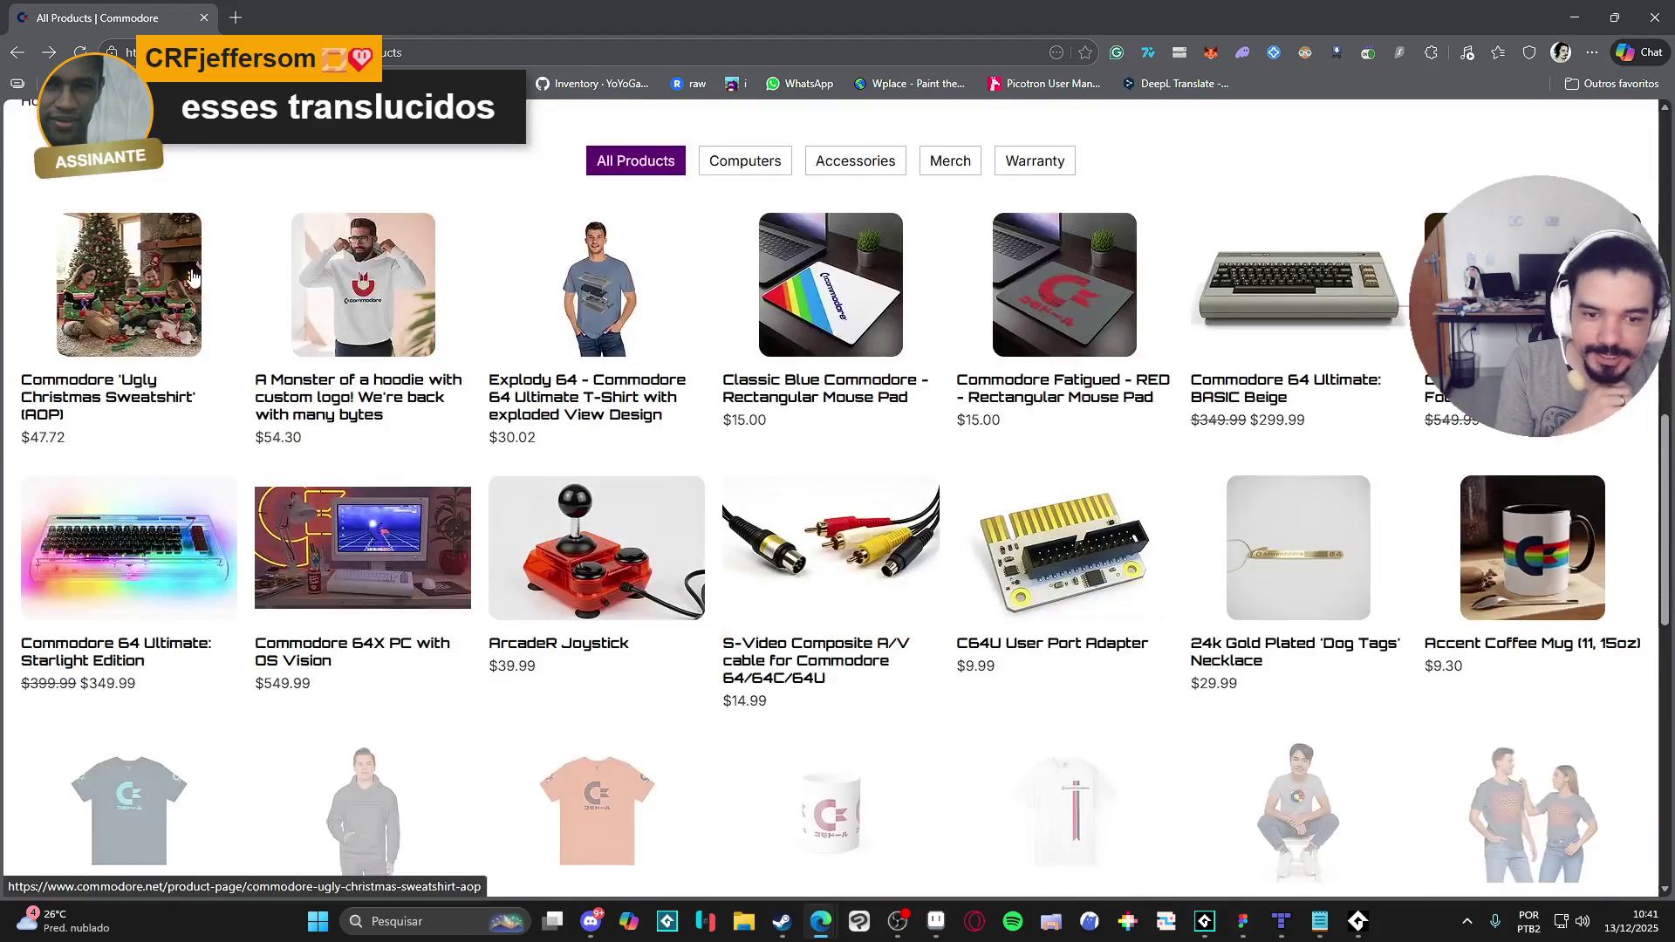
scroll(192, 277, down, 3)
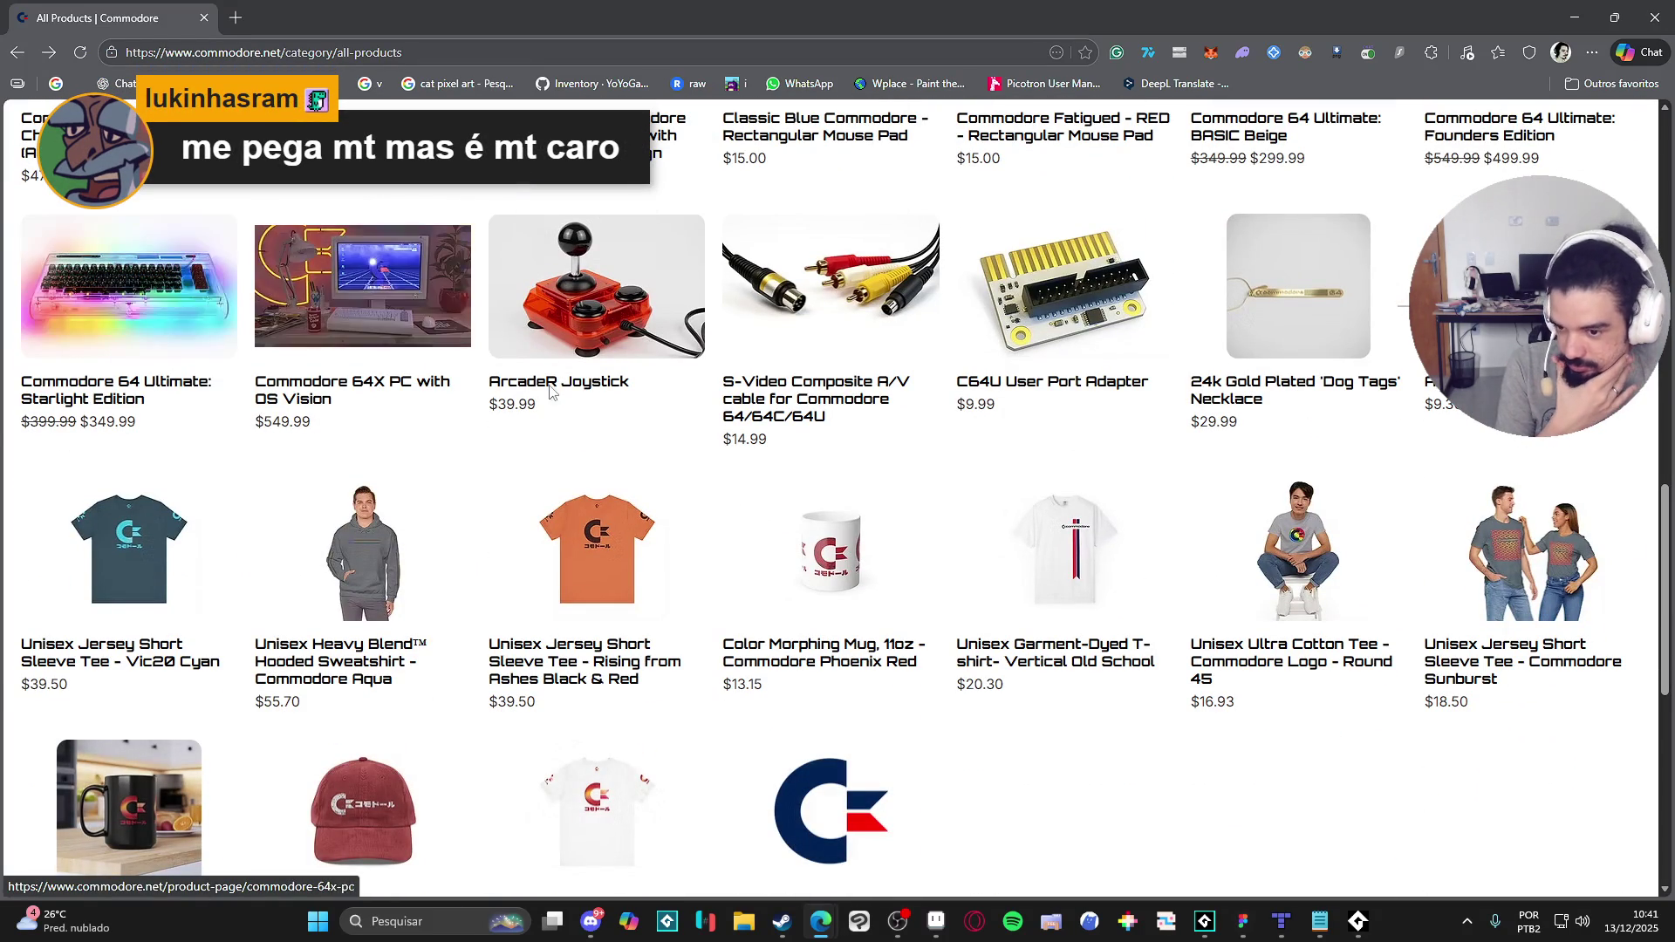
click(14, 54)
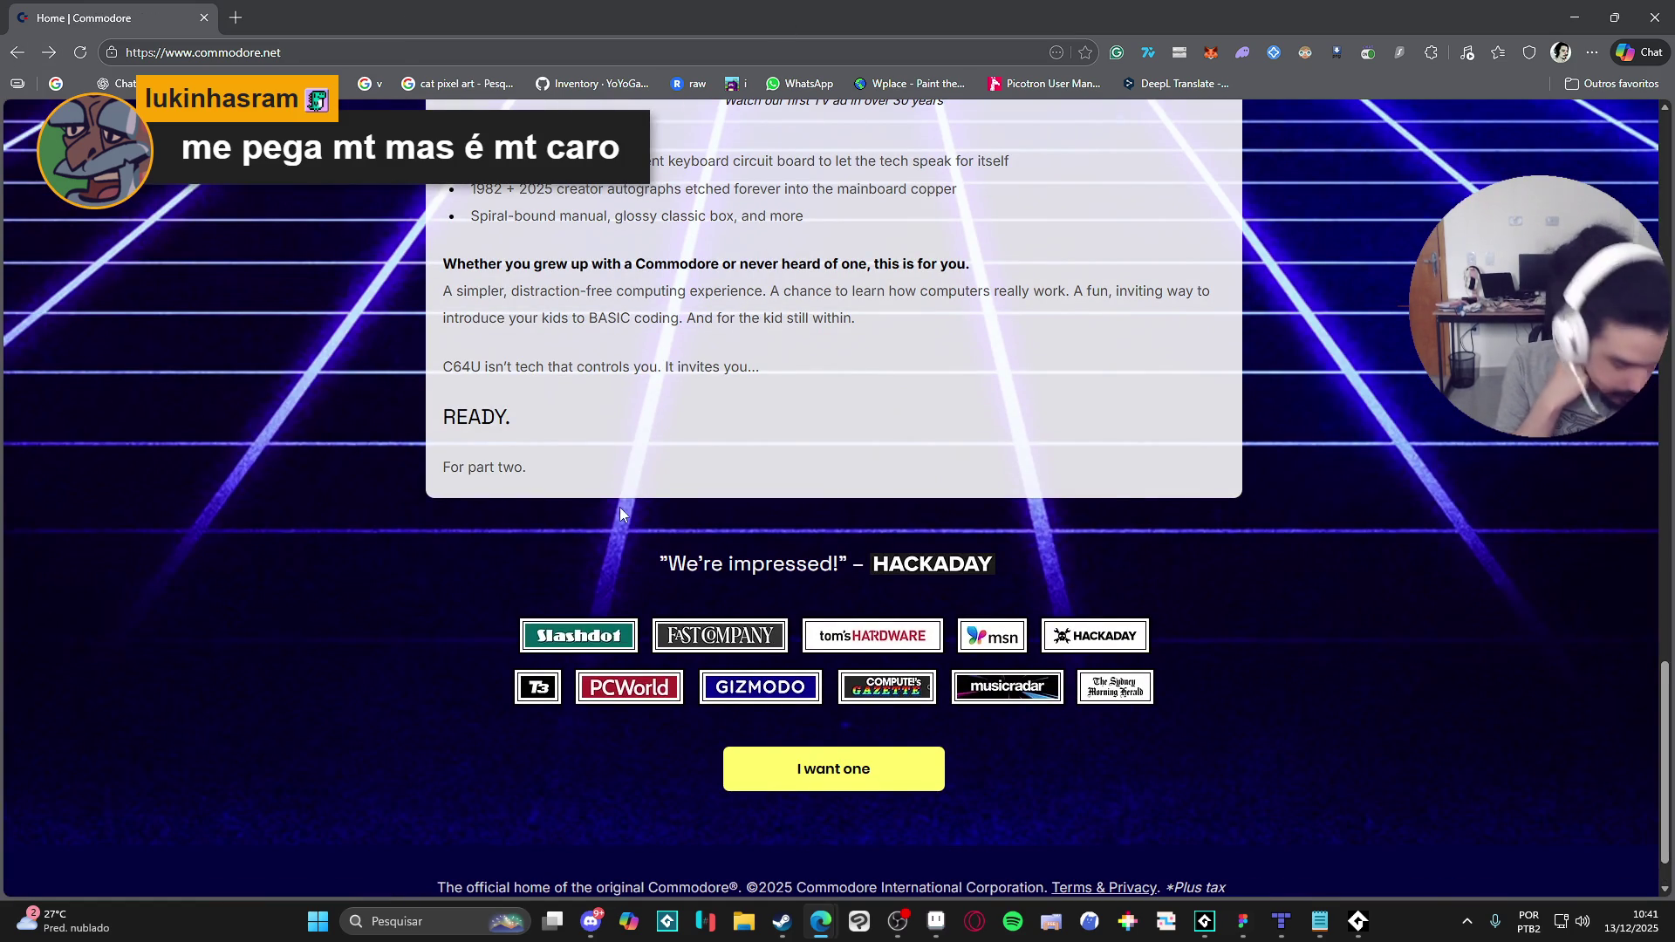
Step: Start the home page's Commodore 64 Ultimate TV ad video and mute its sound
scroll(354, 635, up, 13)
scroll(254, 656, up, 6)
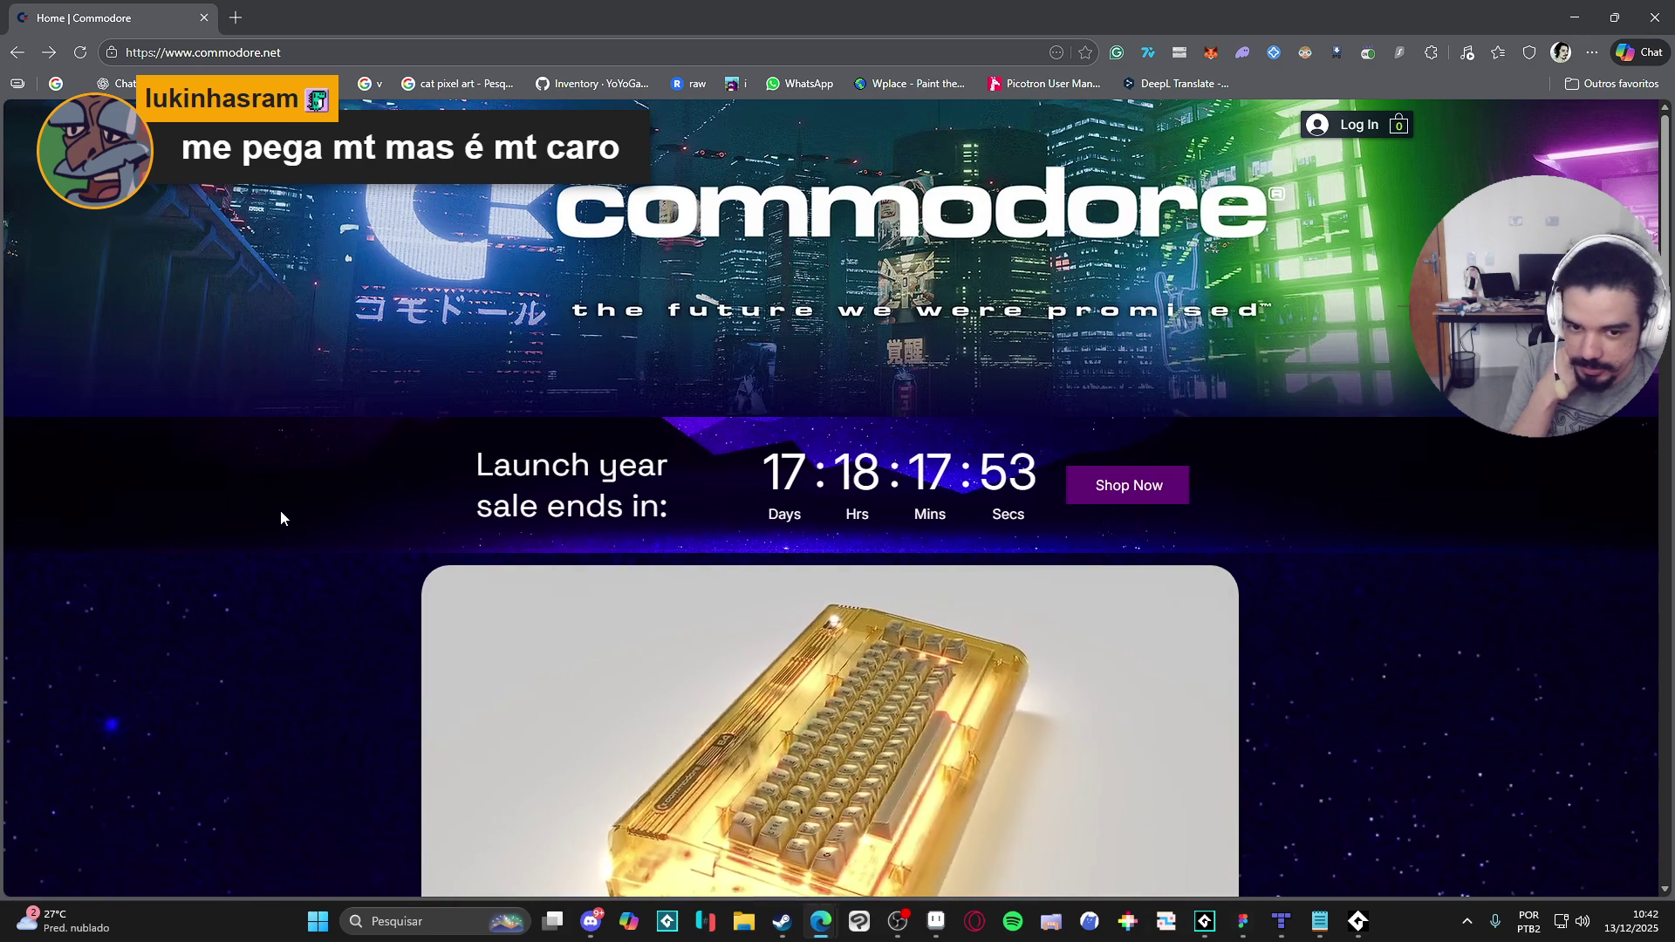
scroll(277, 510, down, 2)
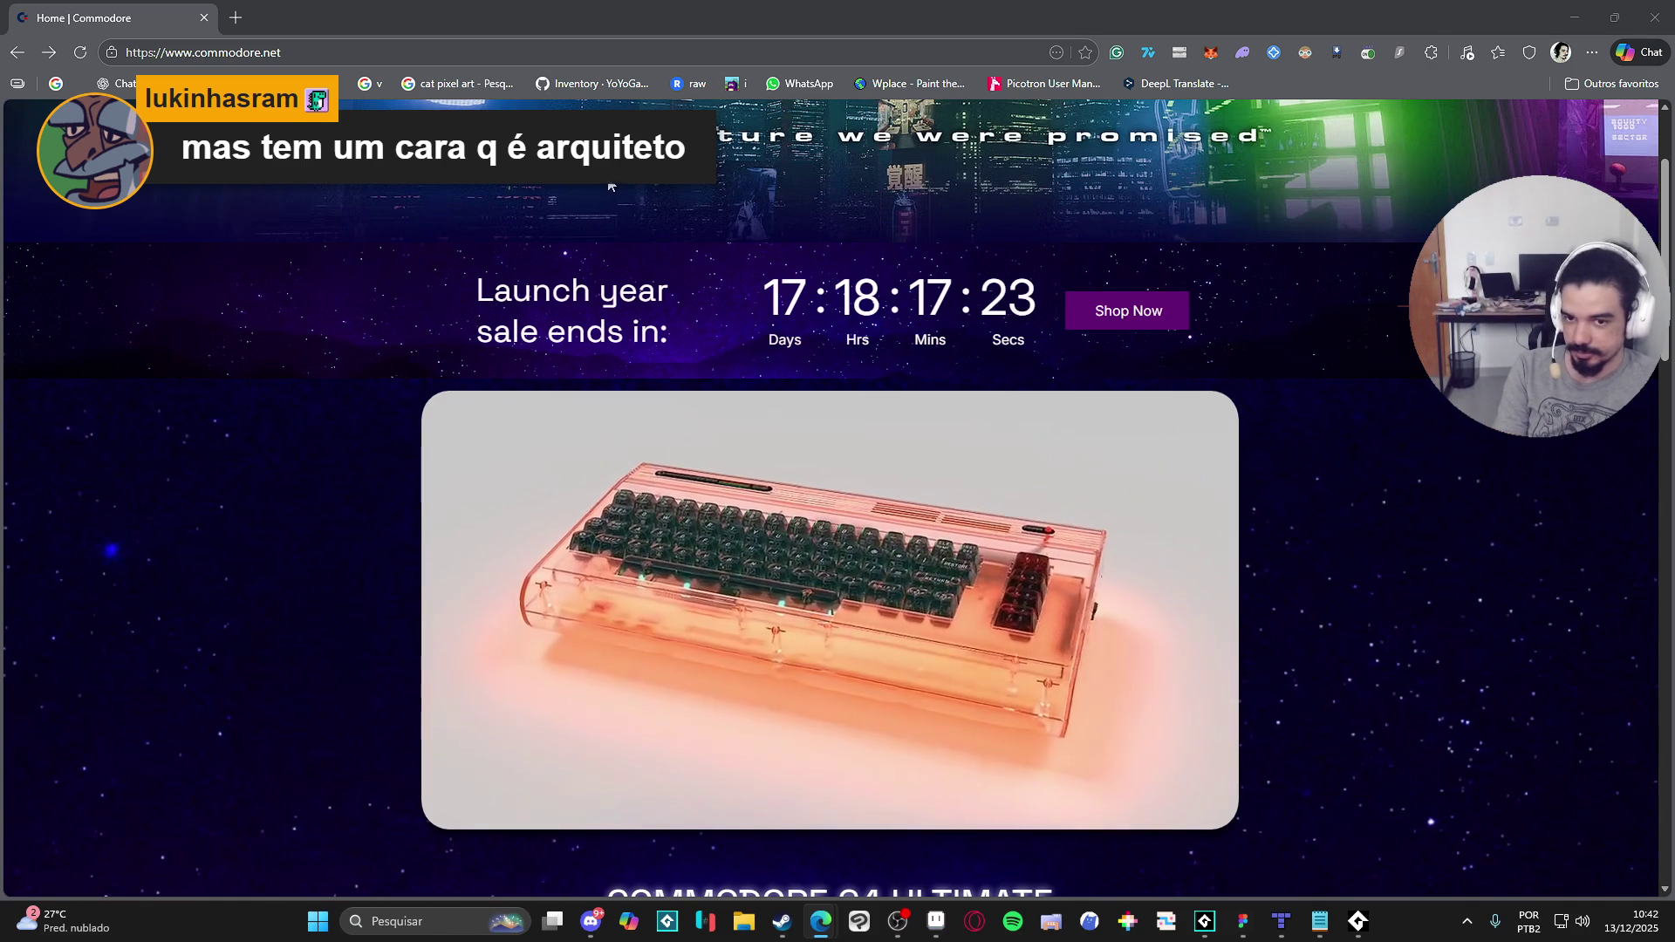
scroll(262, 222, down, 5)
scroll(259, 219, down, 4)
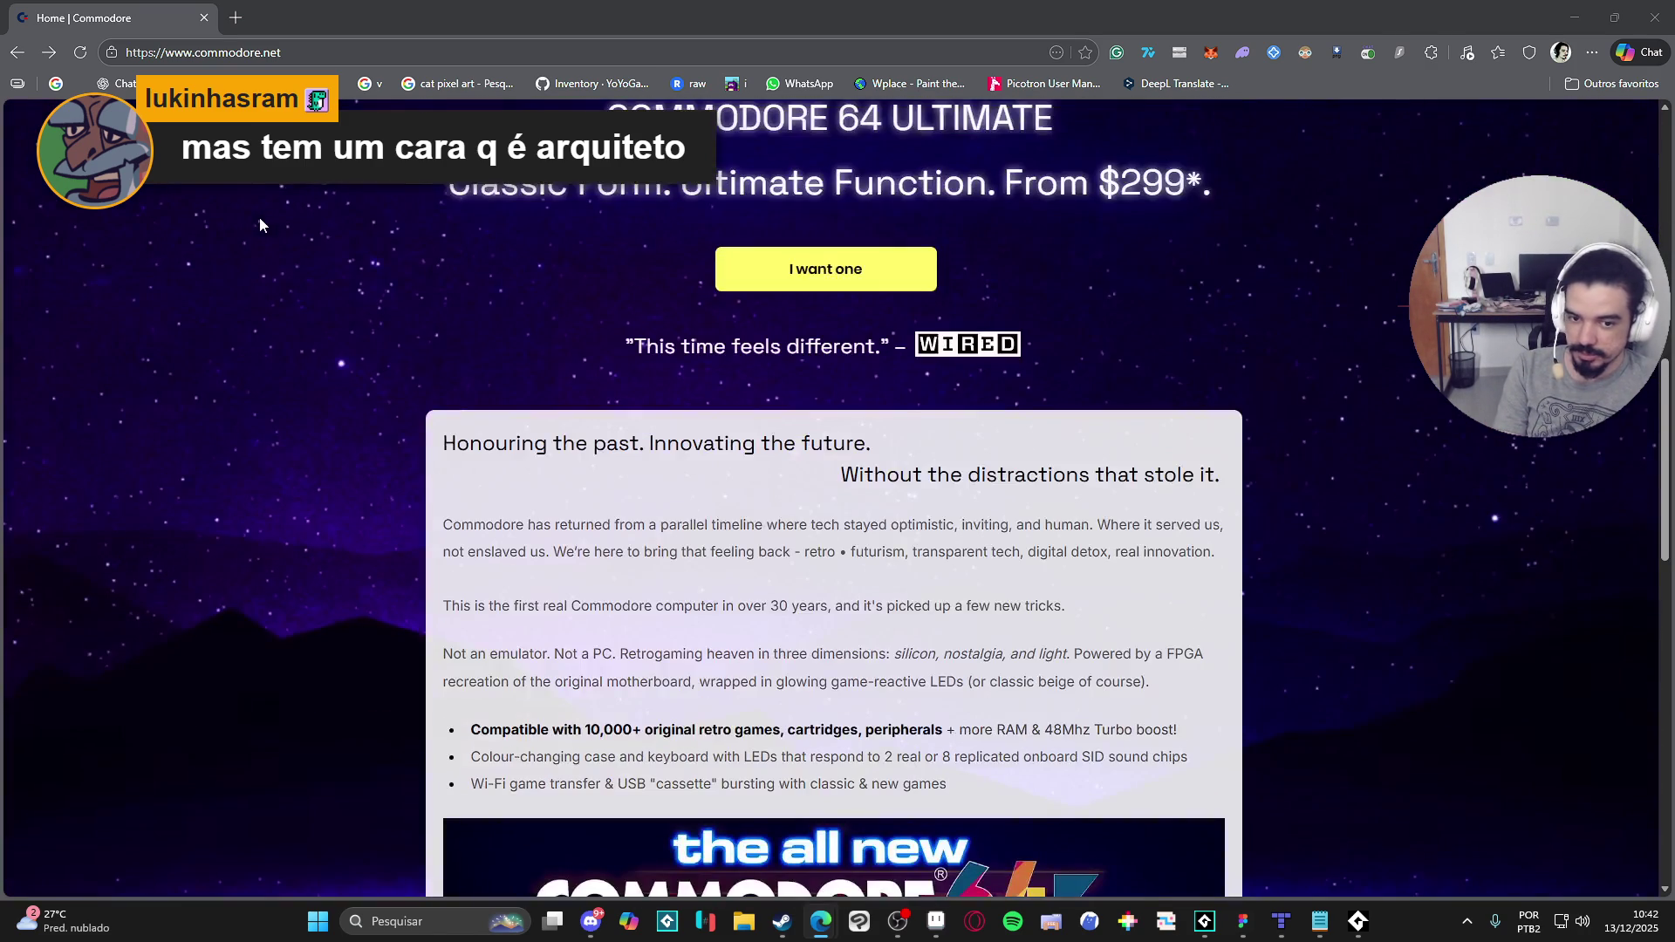
scroll(257, 223, down, 5)
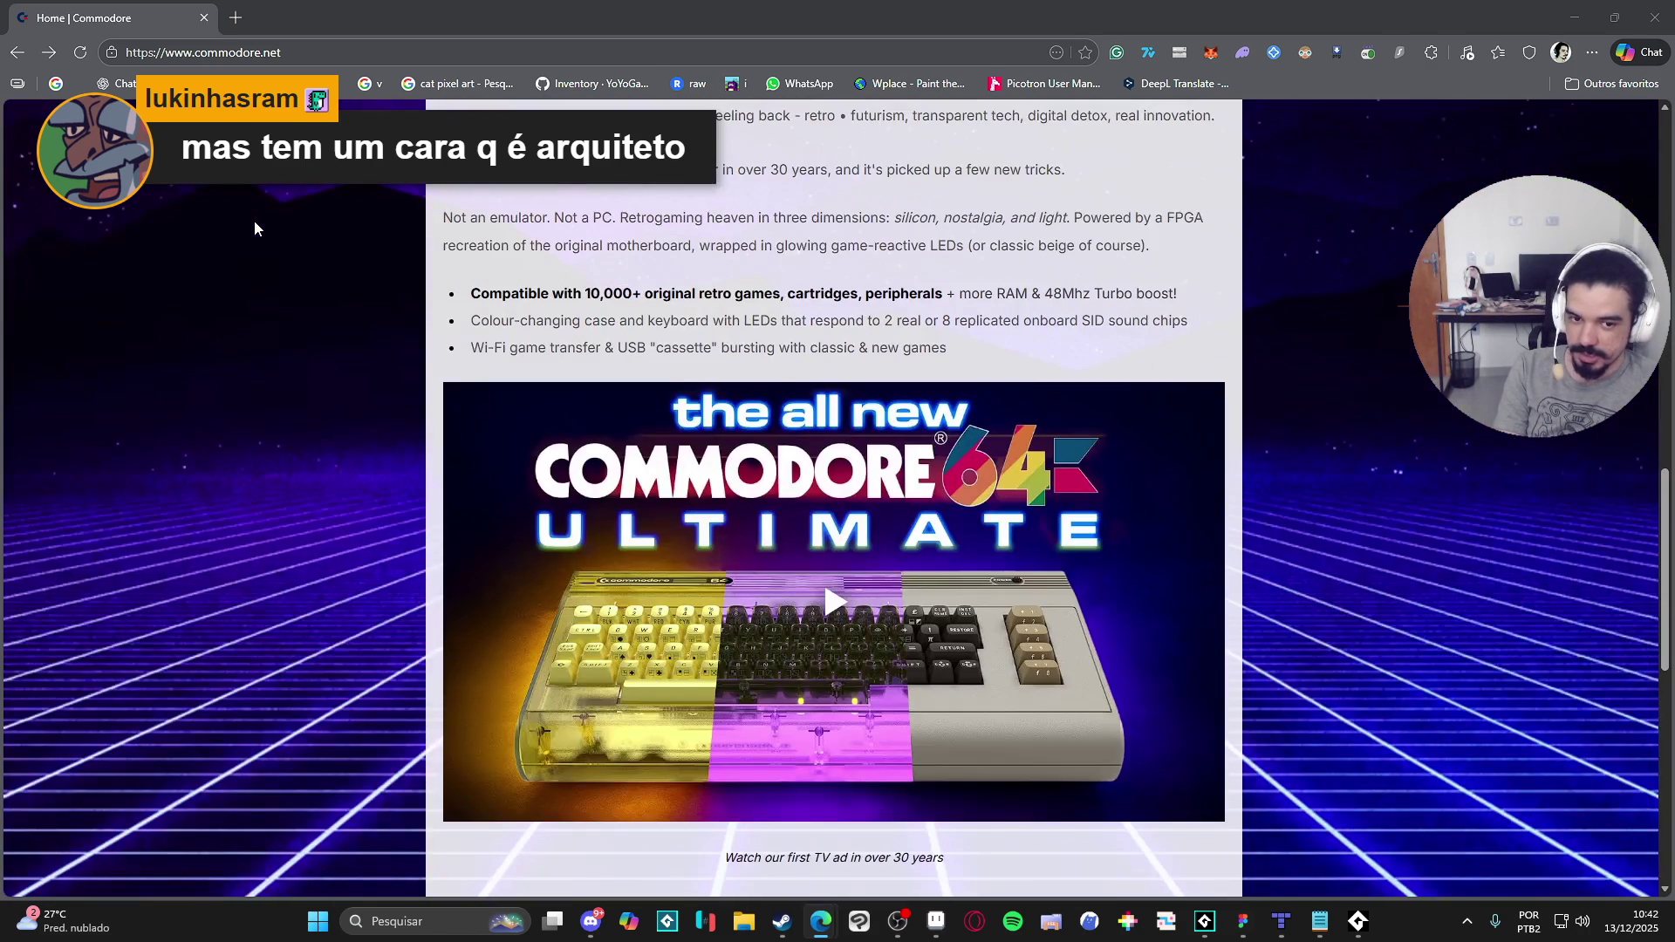
scroll(254, 229, down, 3)
click(866, 372)
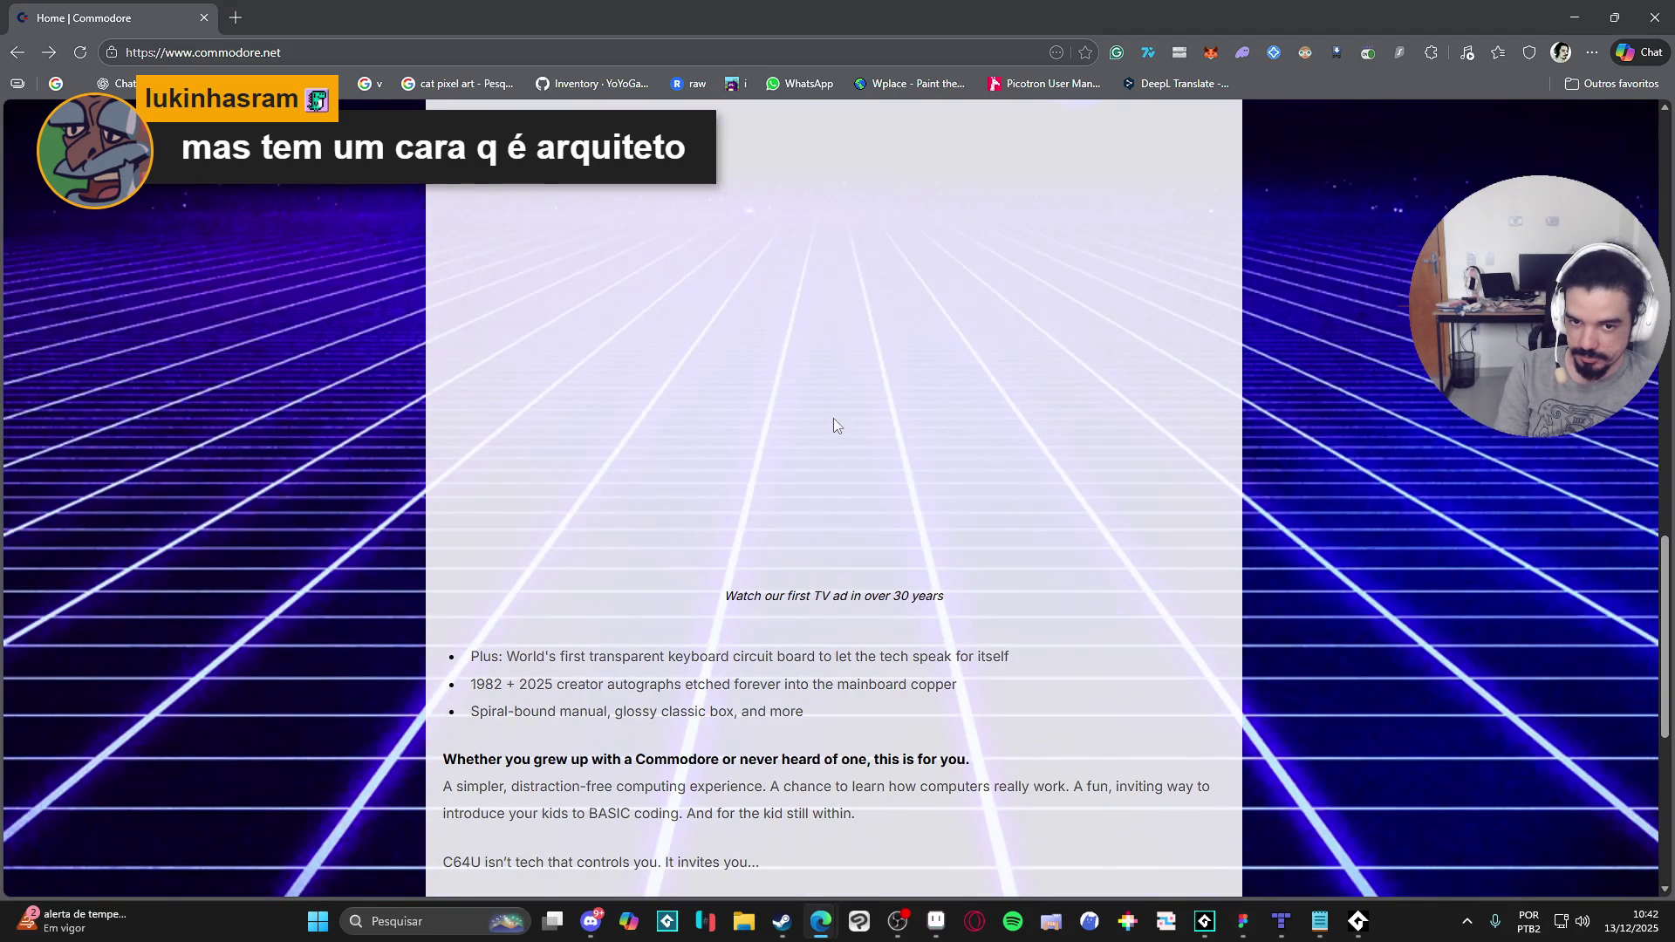
scroll(838, 419, up, 3)
click(511, 803)
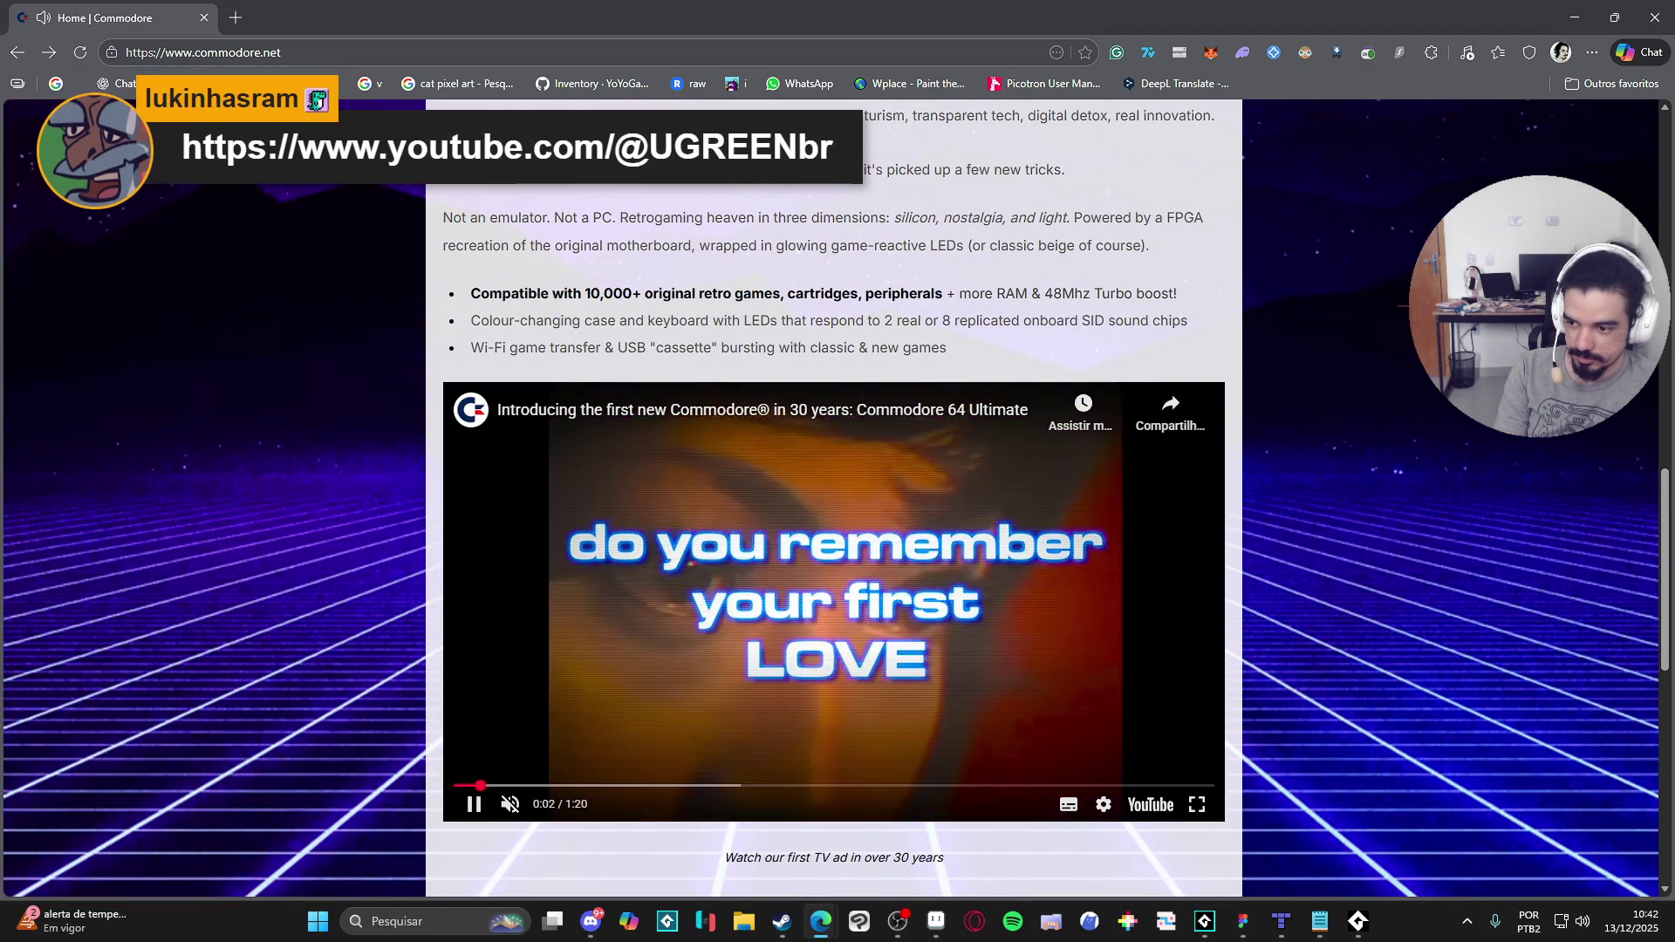
Step: Open the video's UGREEN channel on YouTube in a new tab and show its Vídeos list
click(493, 771)
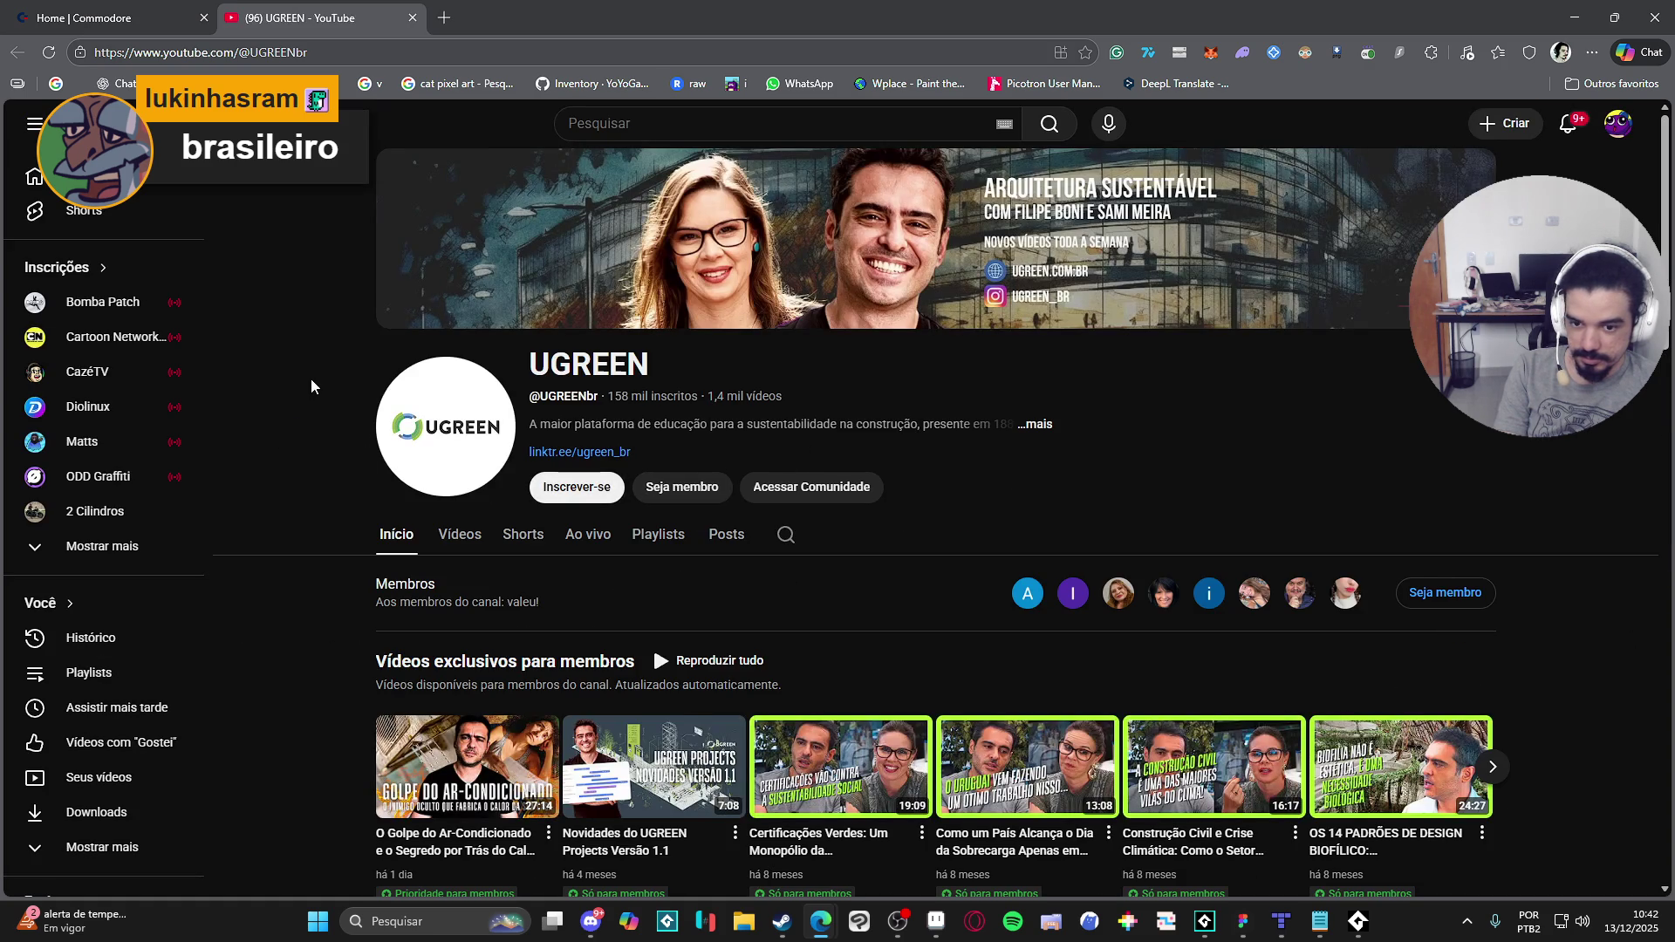
scroll(312, 384, down, 2)
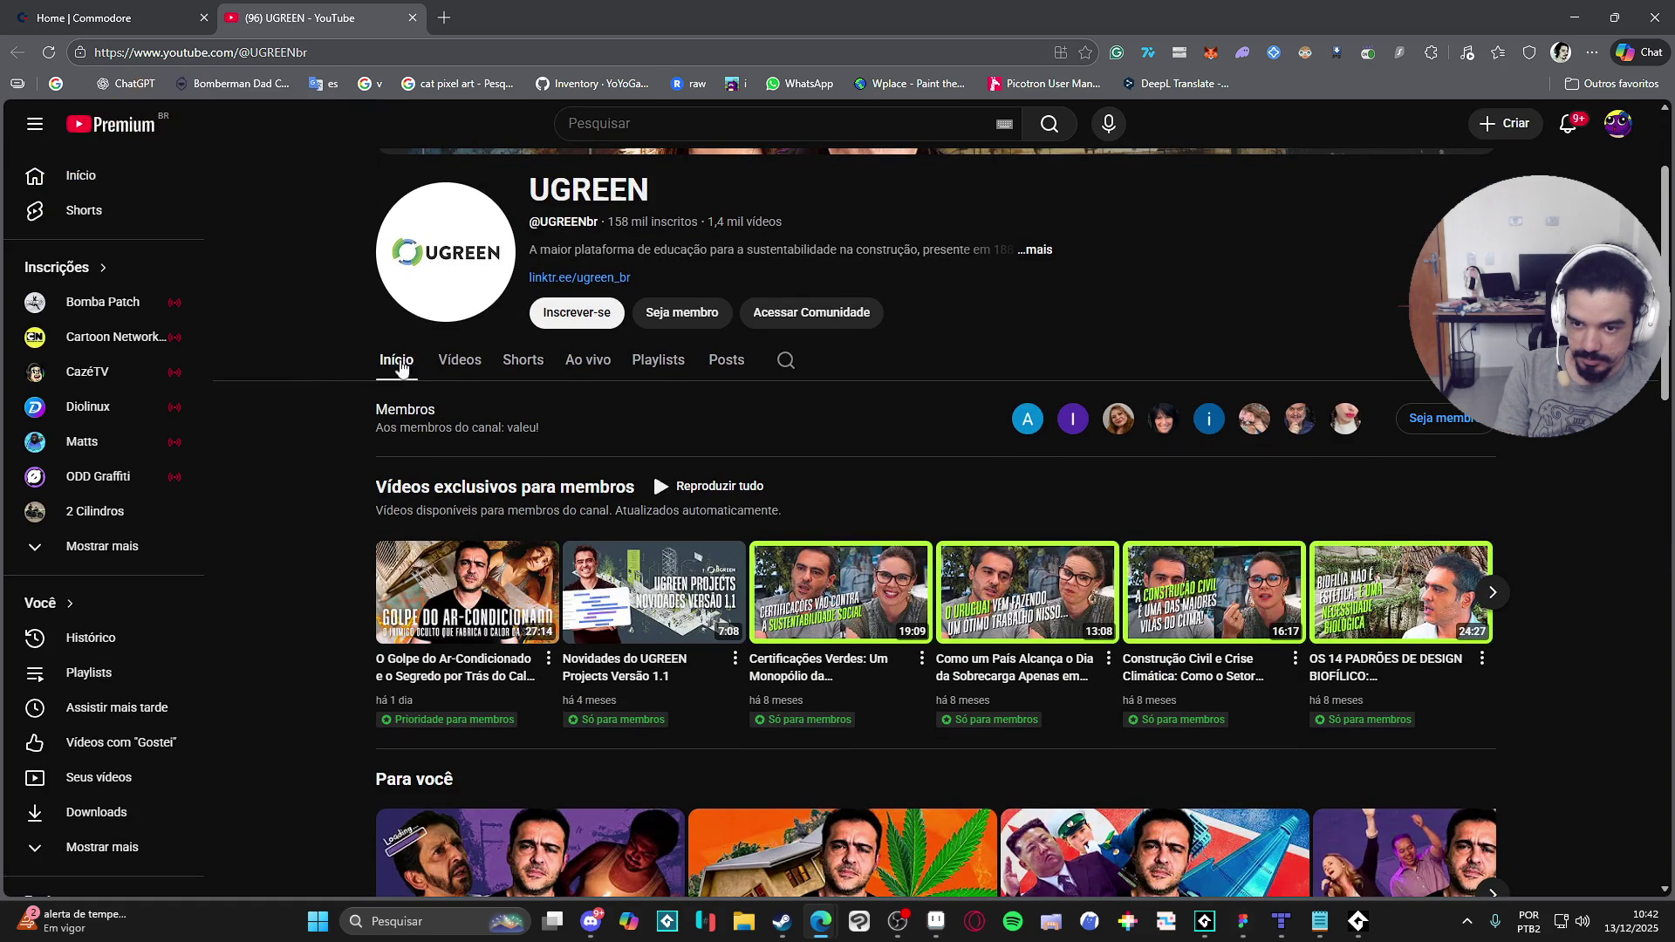
click(457, 361)
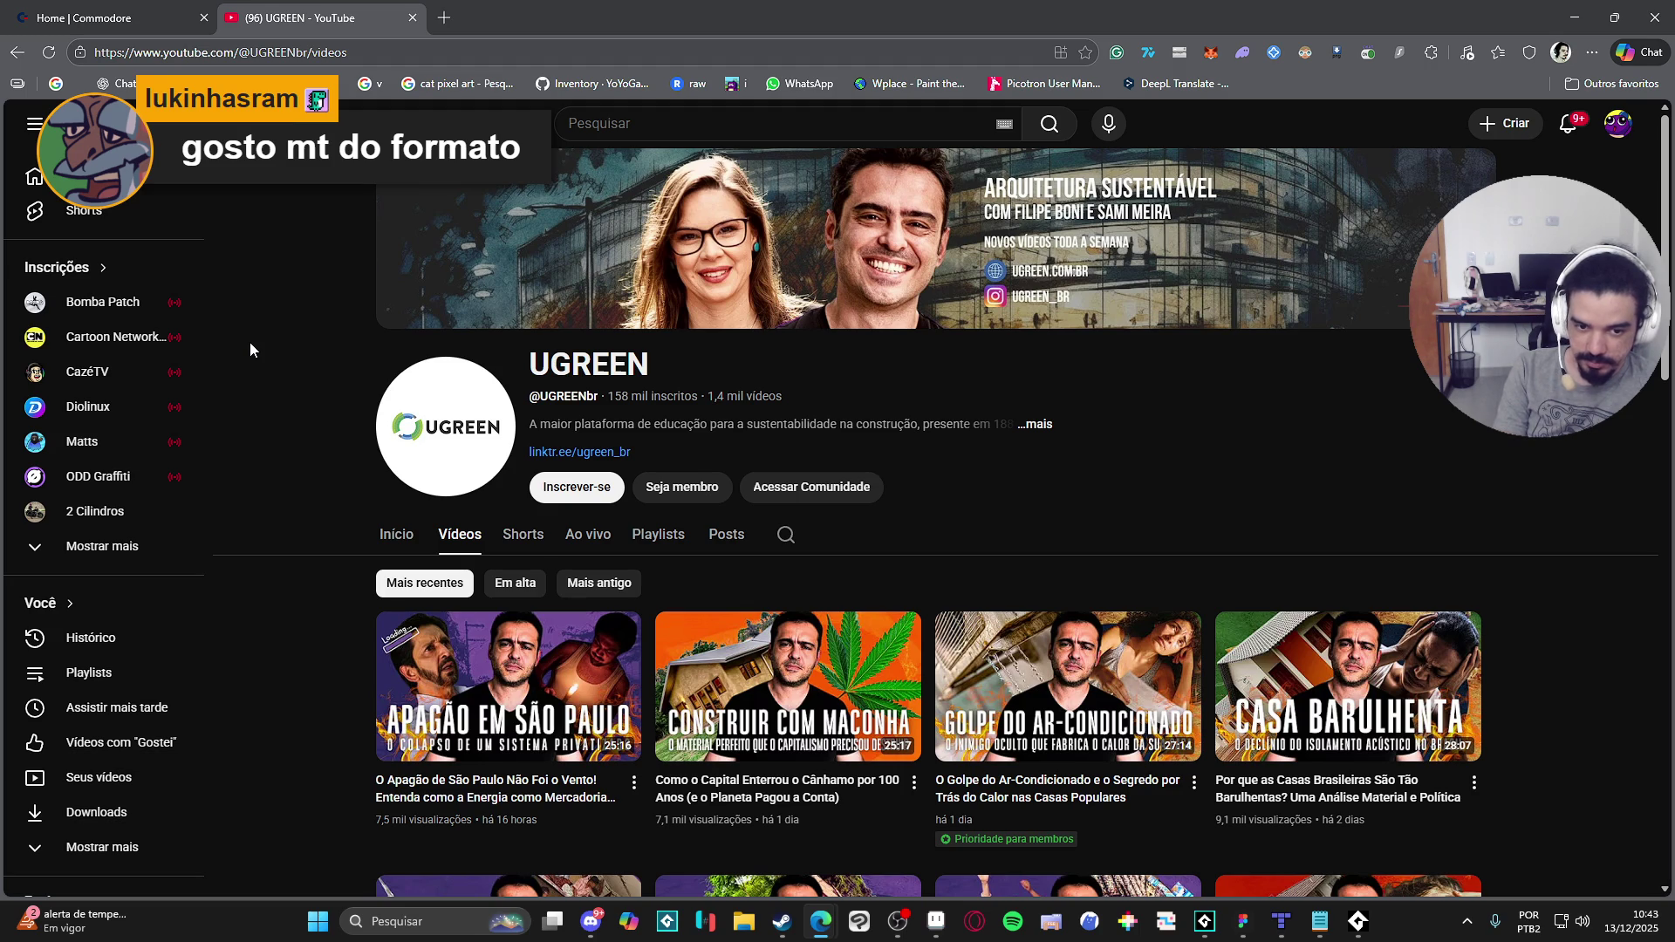
Step: Scroll through the UGREEN channel's uploads, then return to the Commodore tab
scroll(250, 342, down, 3)
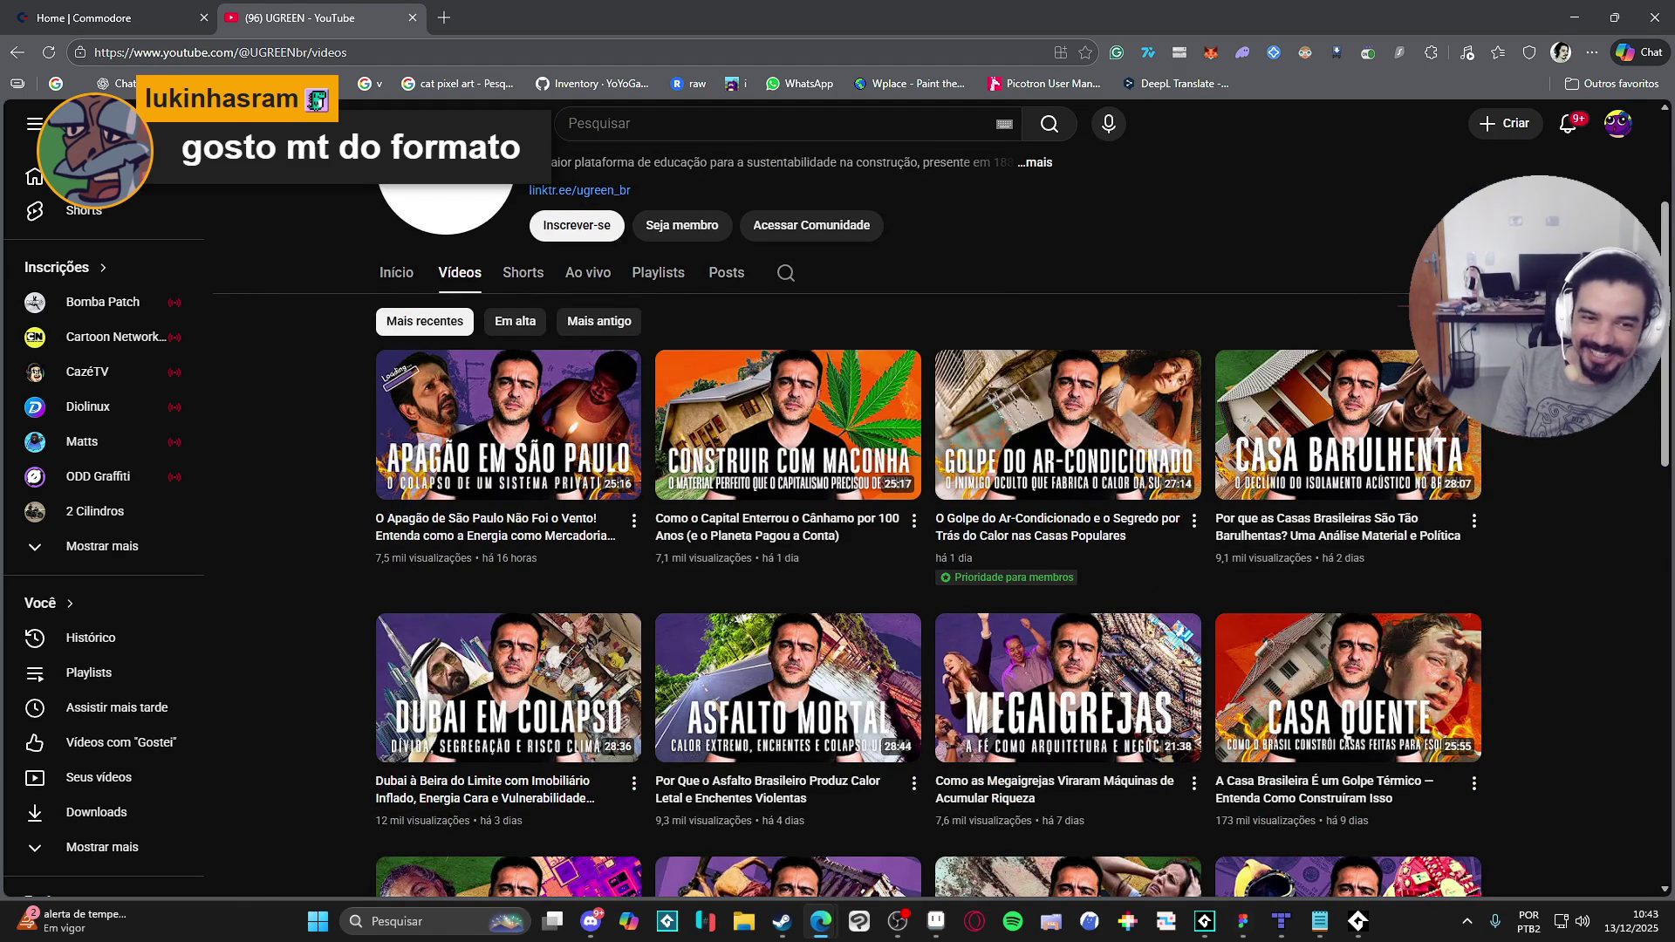
scroll(1397, 305, down, 4)
scroll(1143, 632, down, 3)
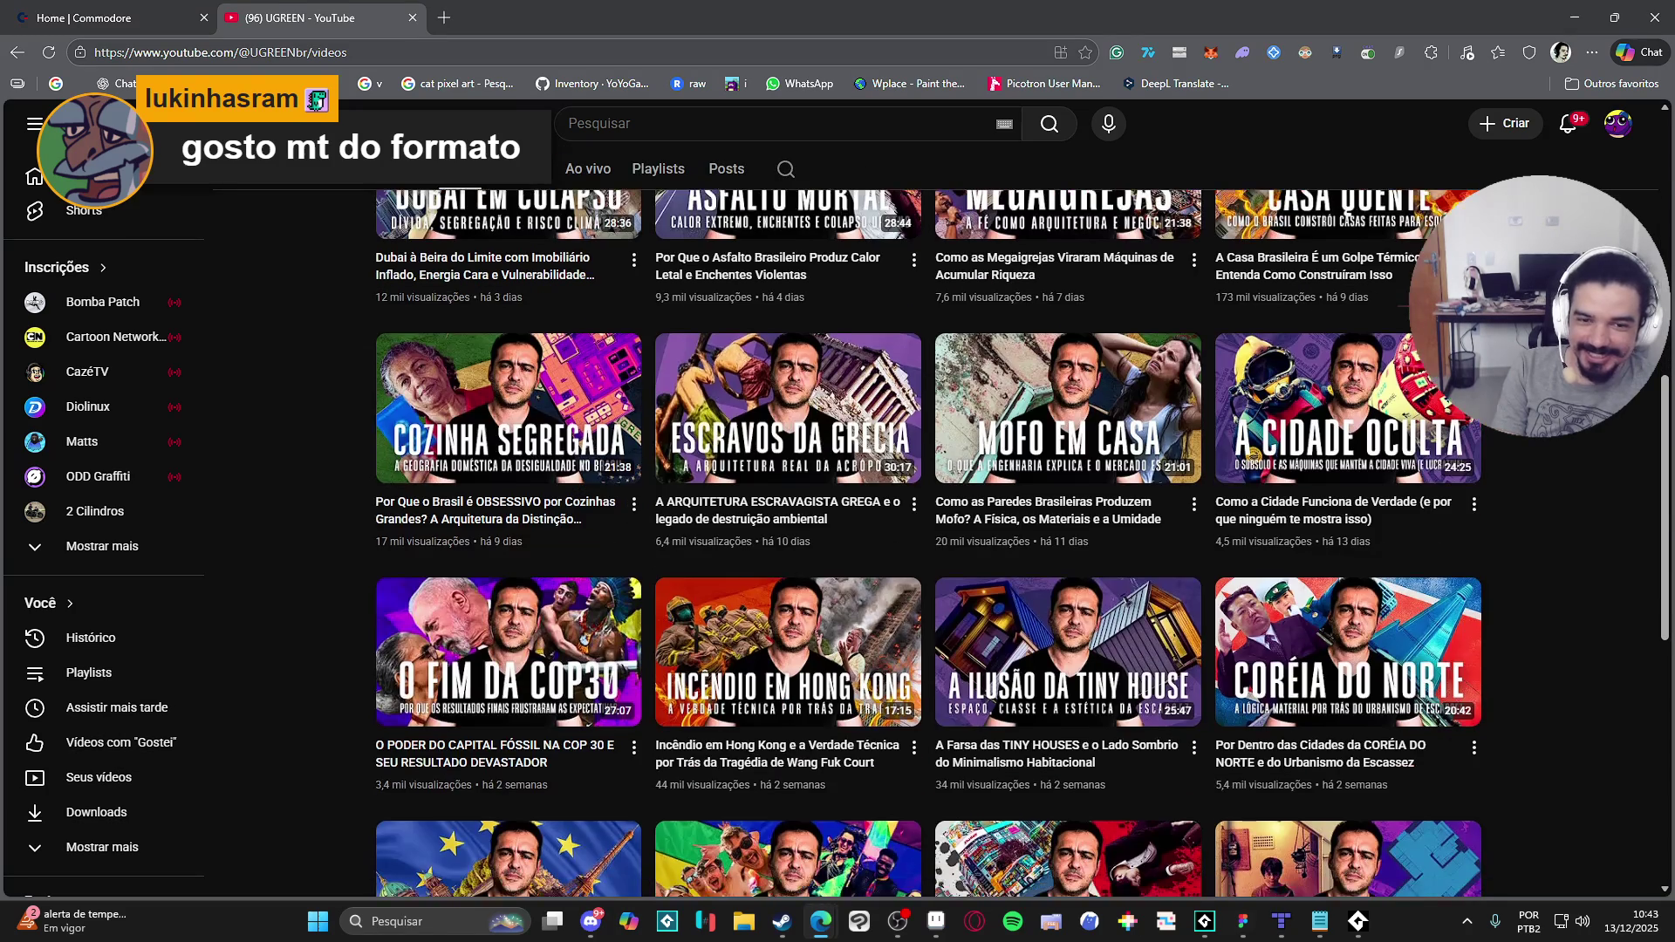
scroll(1143, 631, up, 4)
scroll(1485, 563, down, 6)
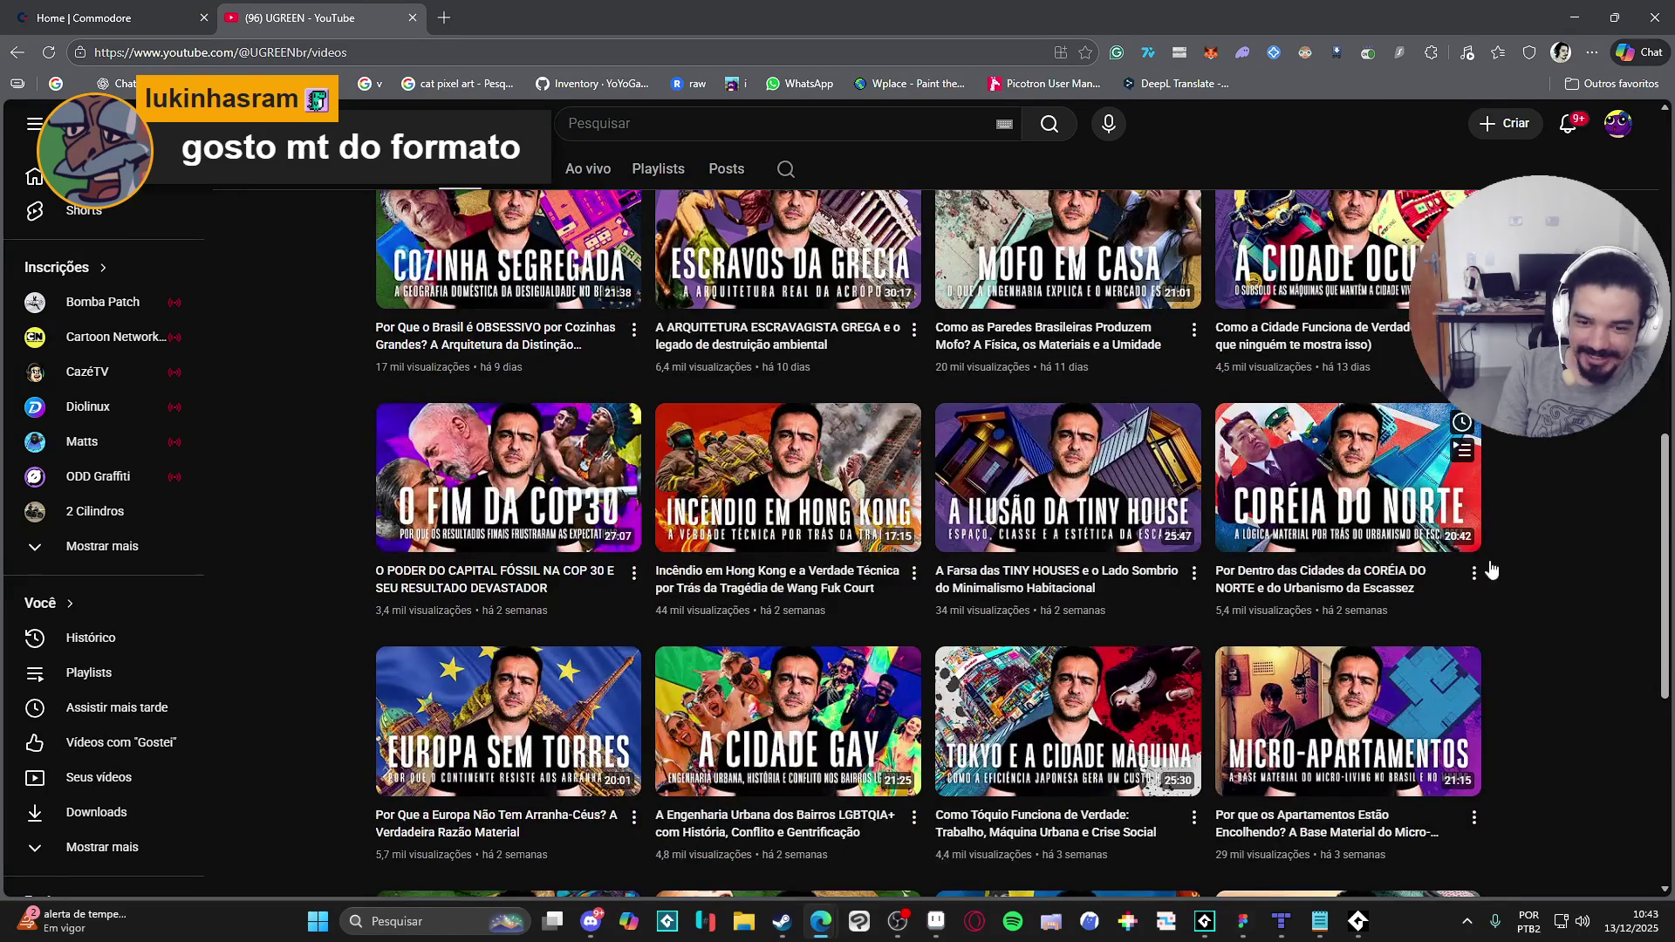
scroll(1495, 556, up, 7)
scroll(1500, 557, up, 5)
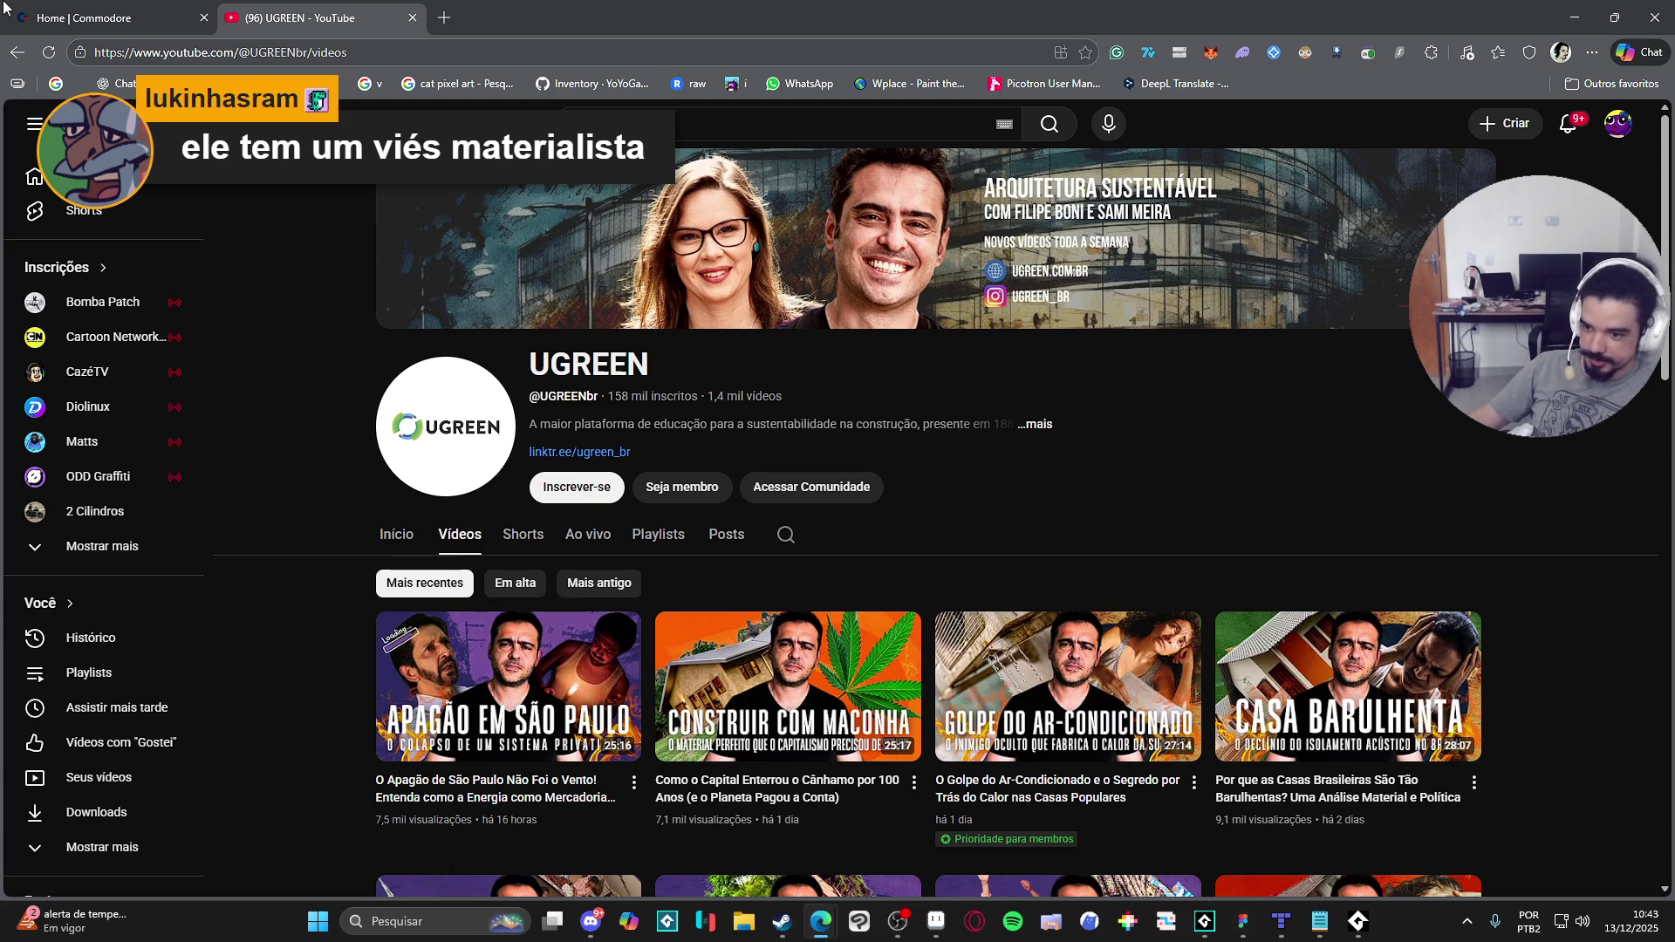
click(92, 6)
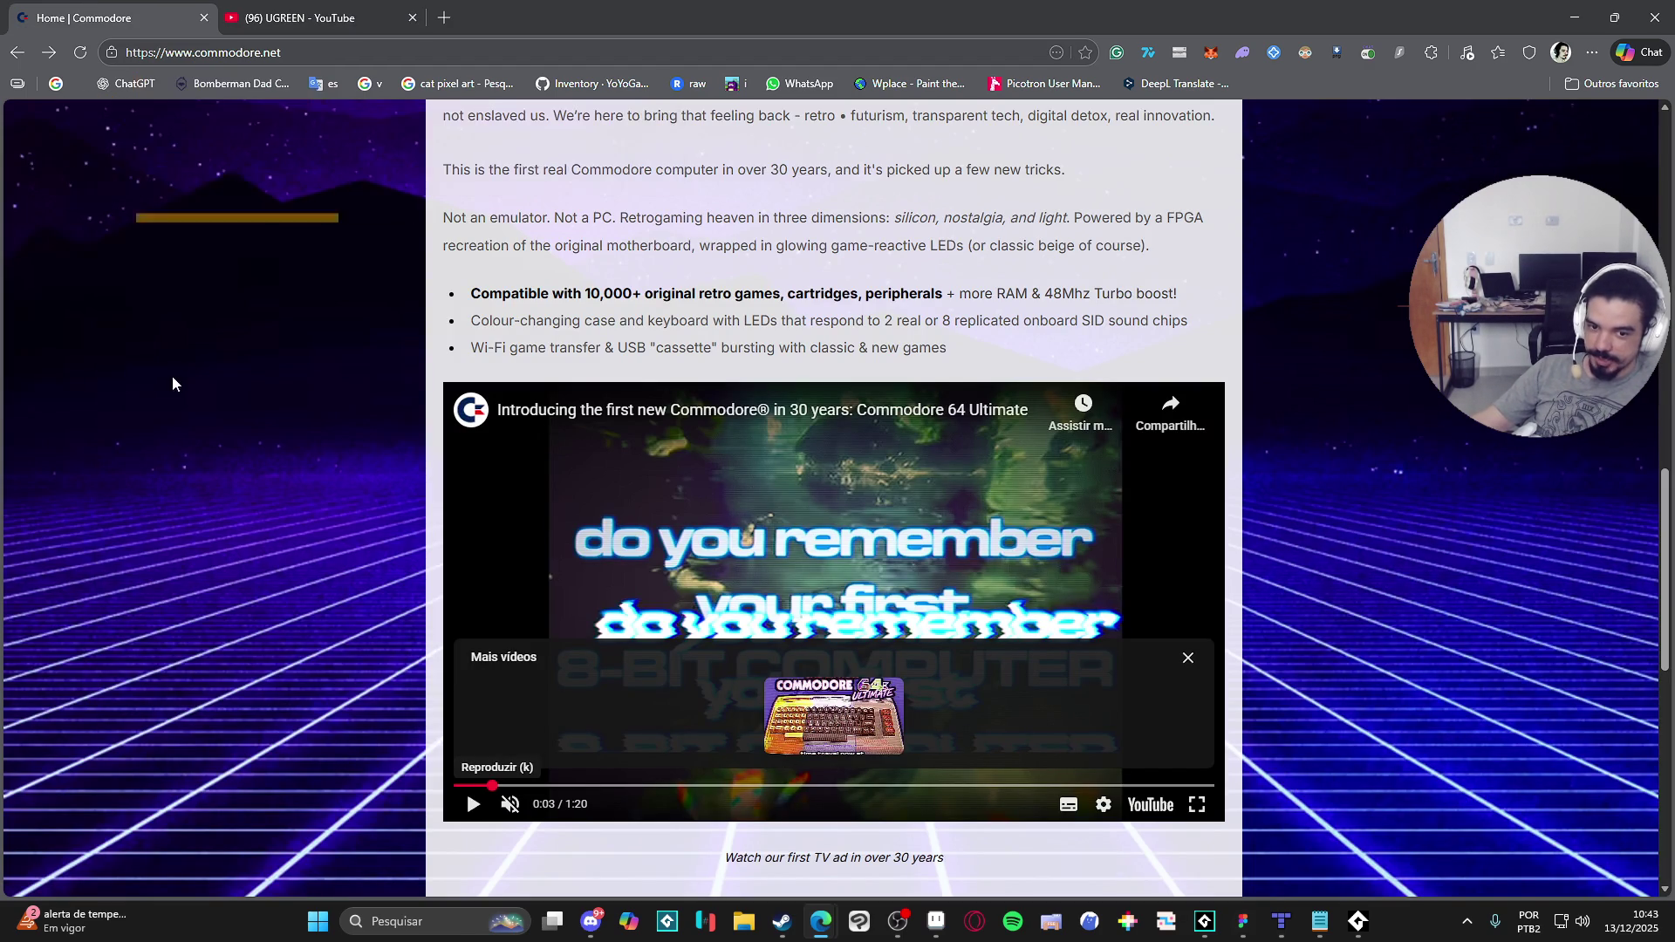
Step: Check the Commodore home page and the YouTube tab, then close the Commodore tab
scroll(833, 498, up, 5)
scroll(1669, 214, up, 10)
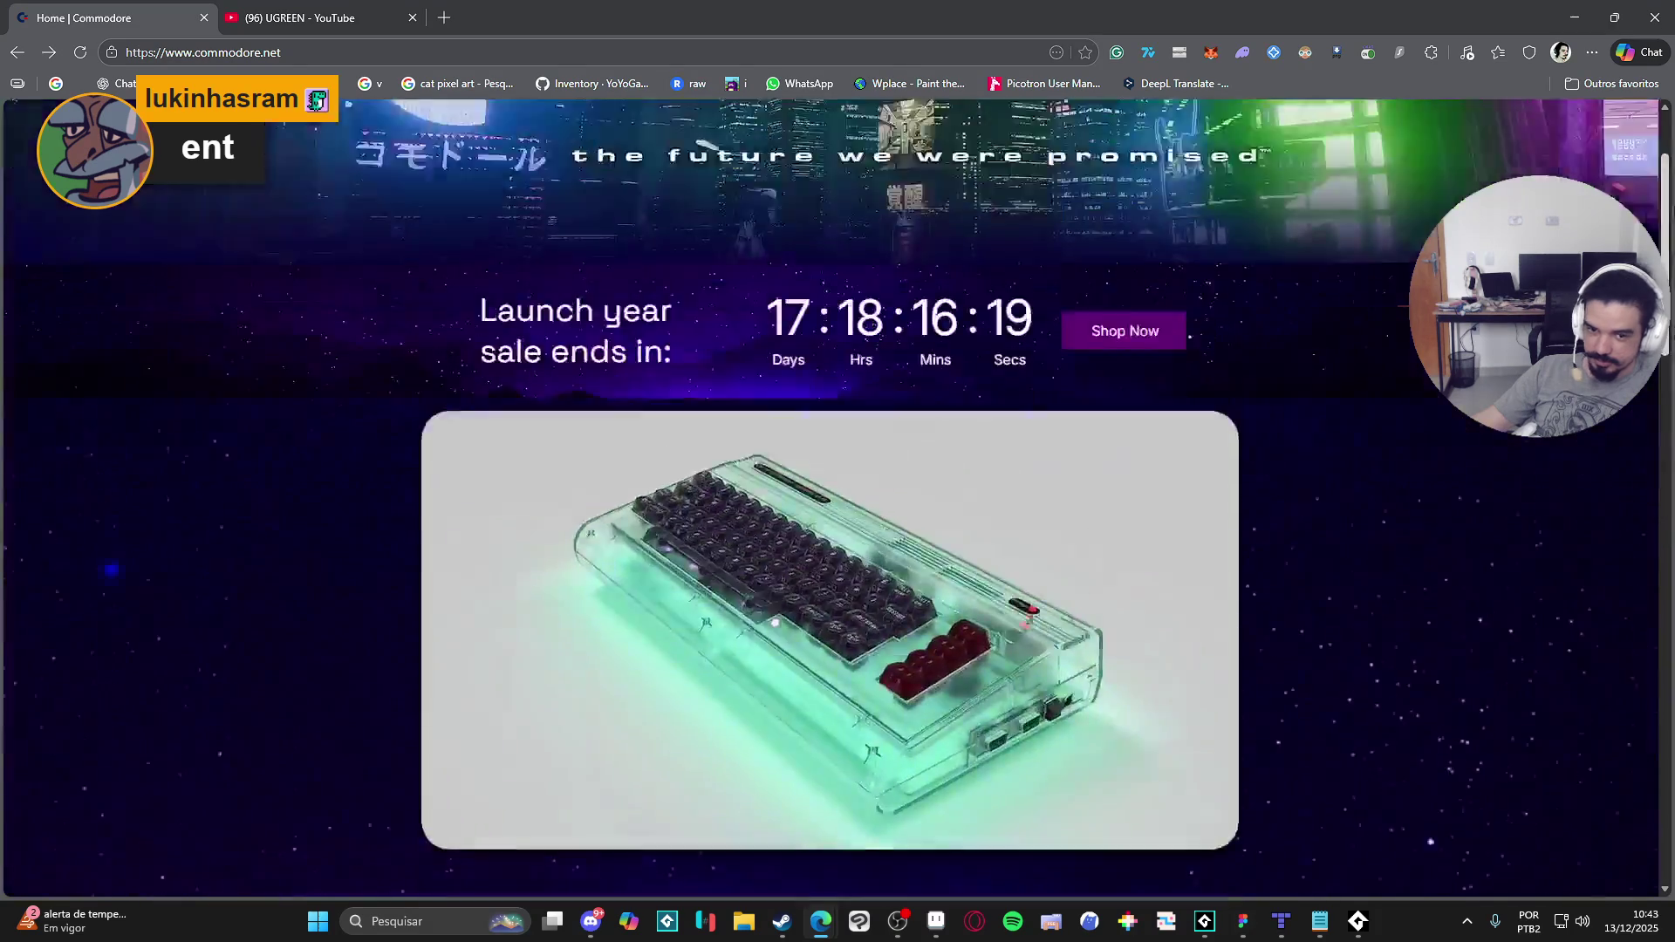
scroll(1670, 214, down, 1)
scroll(1670, 213, down, 1)
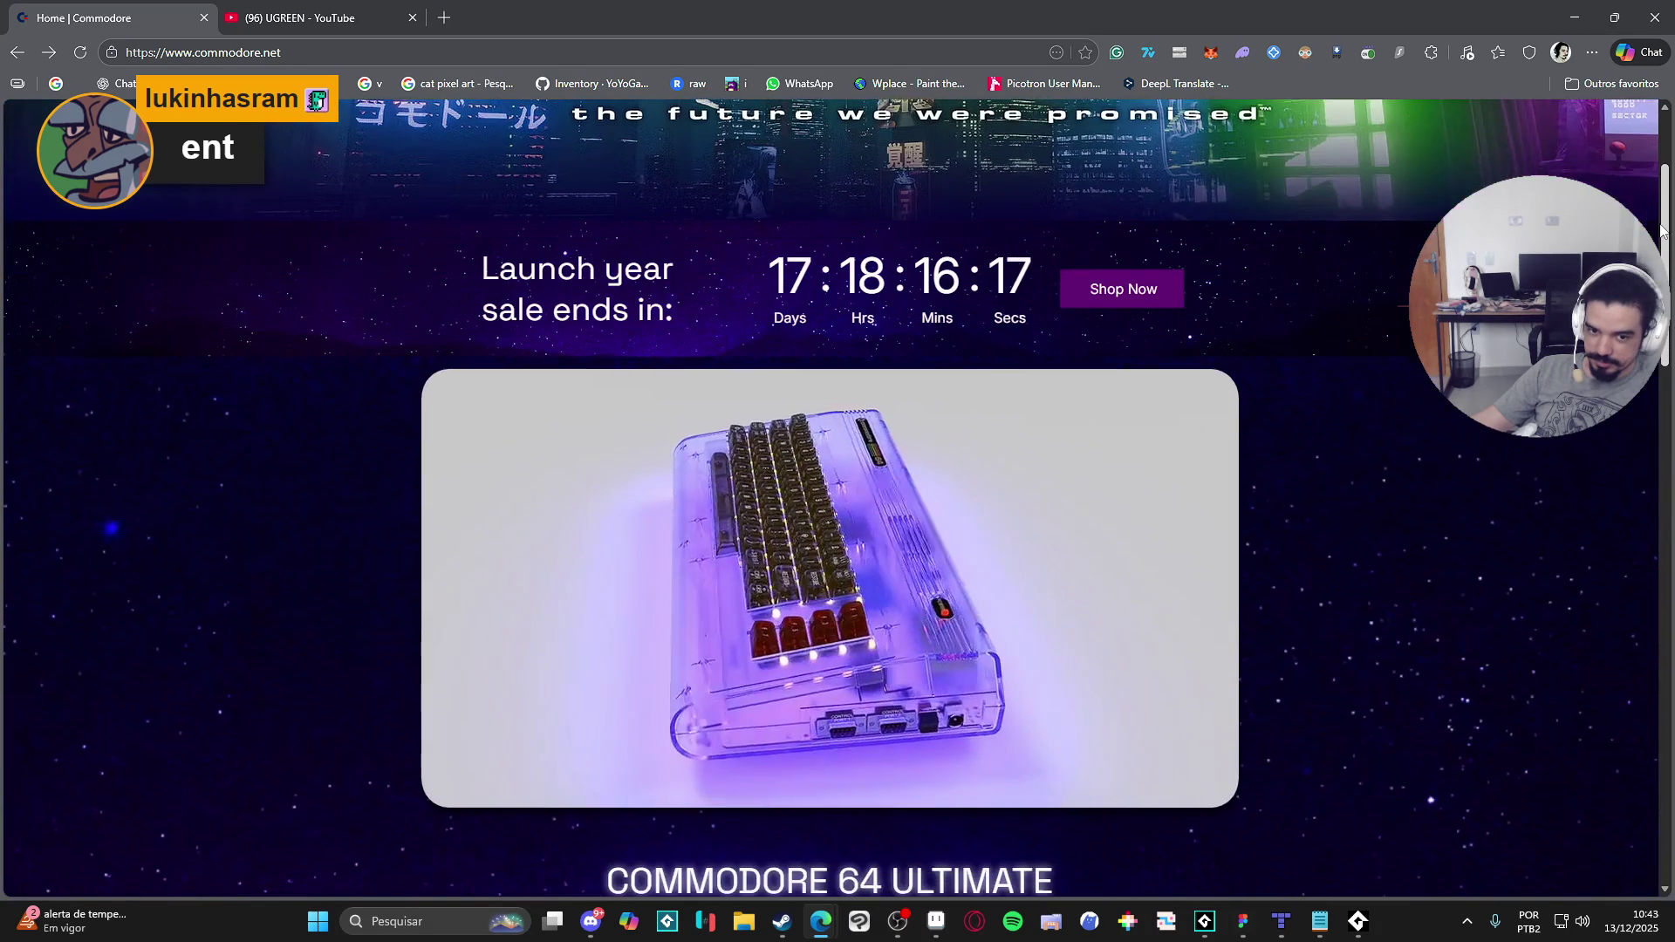
scroll(1668, 212, up, 1)
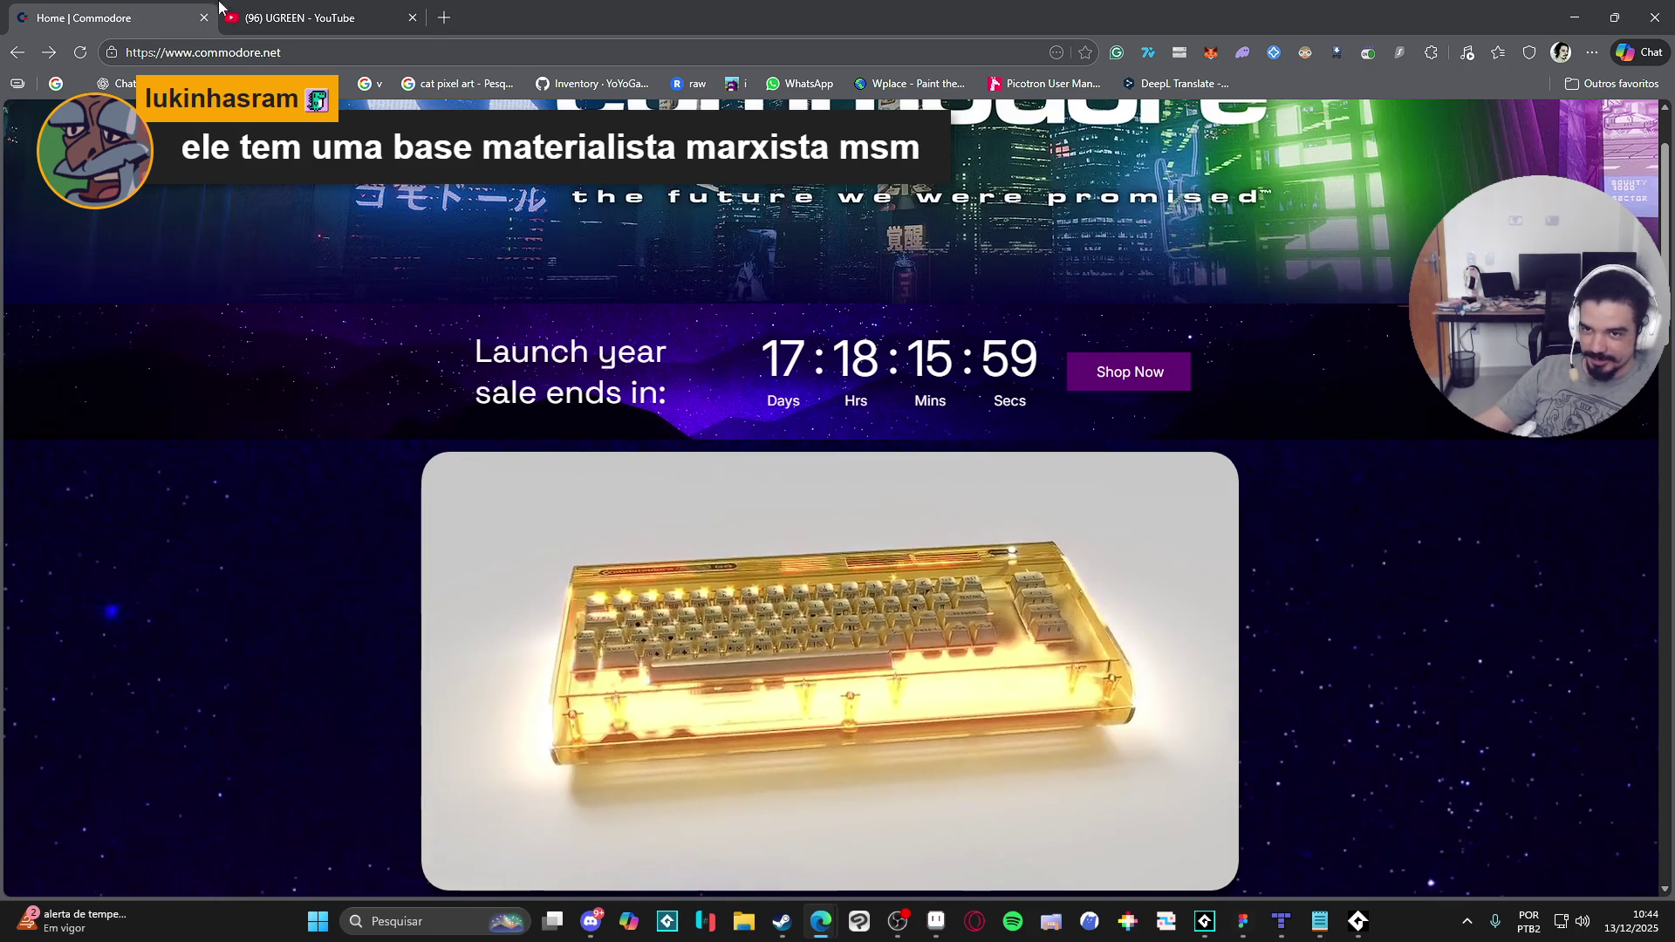
key(ctrl+Tab)
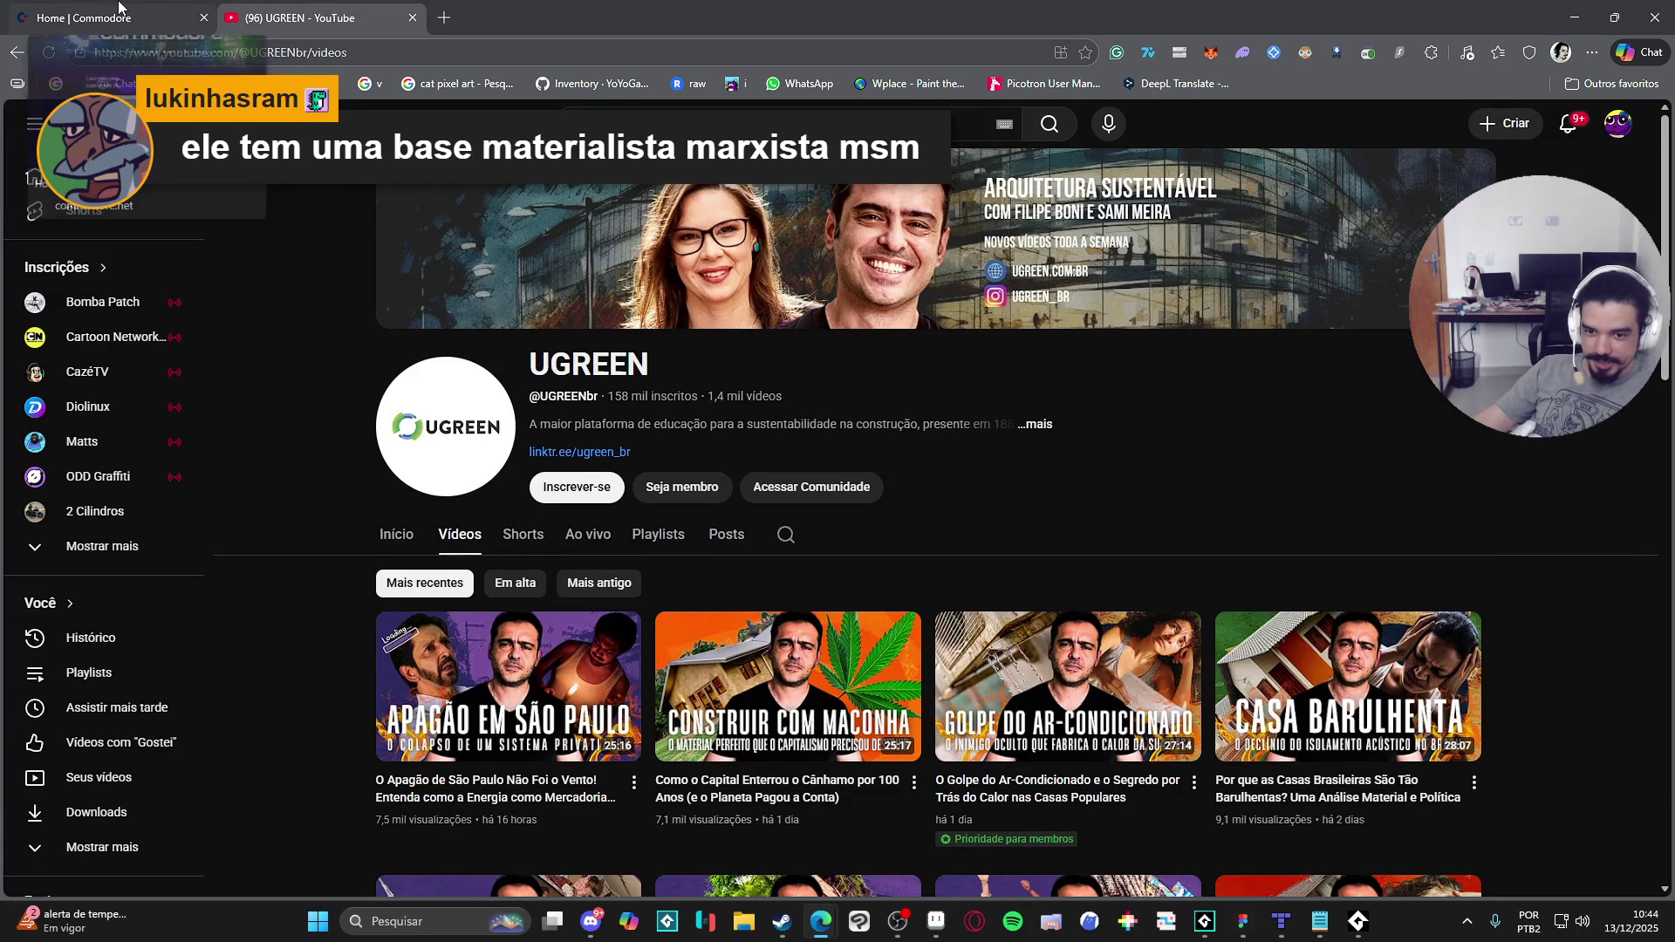
click(118, 9)
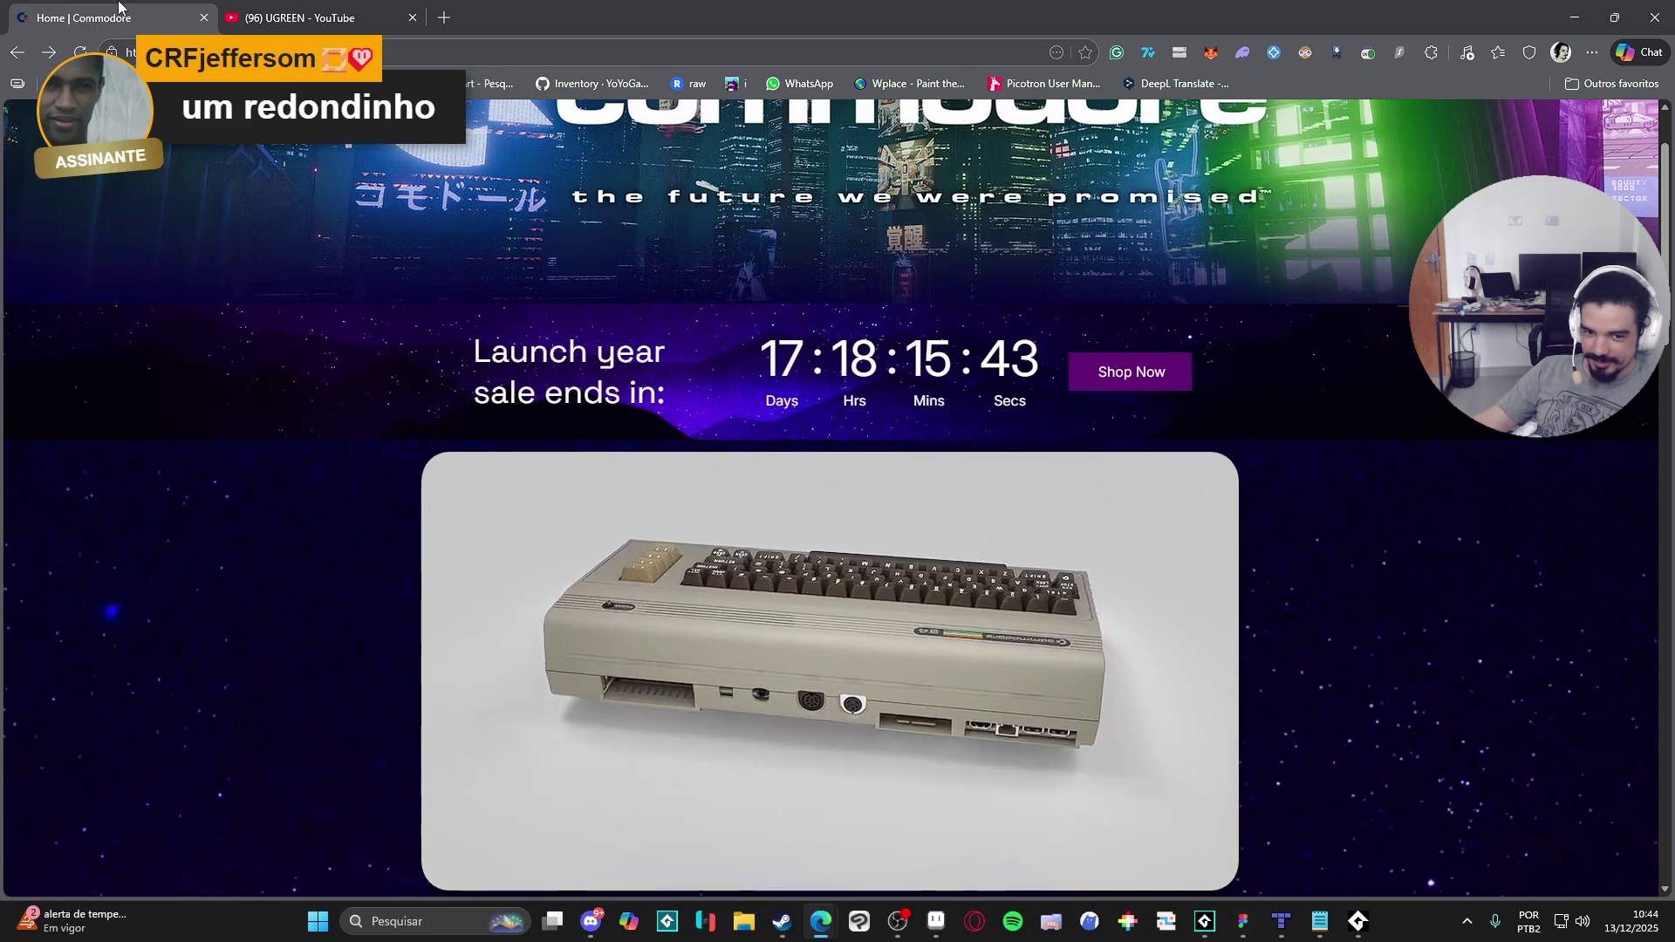
click(203, 17)
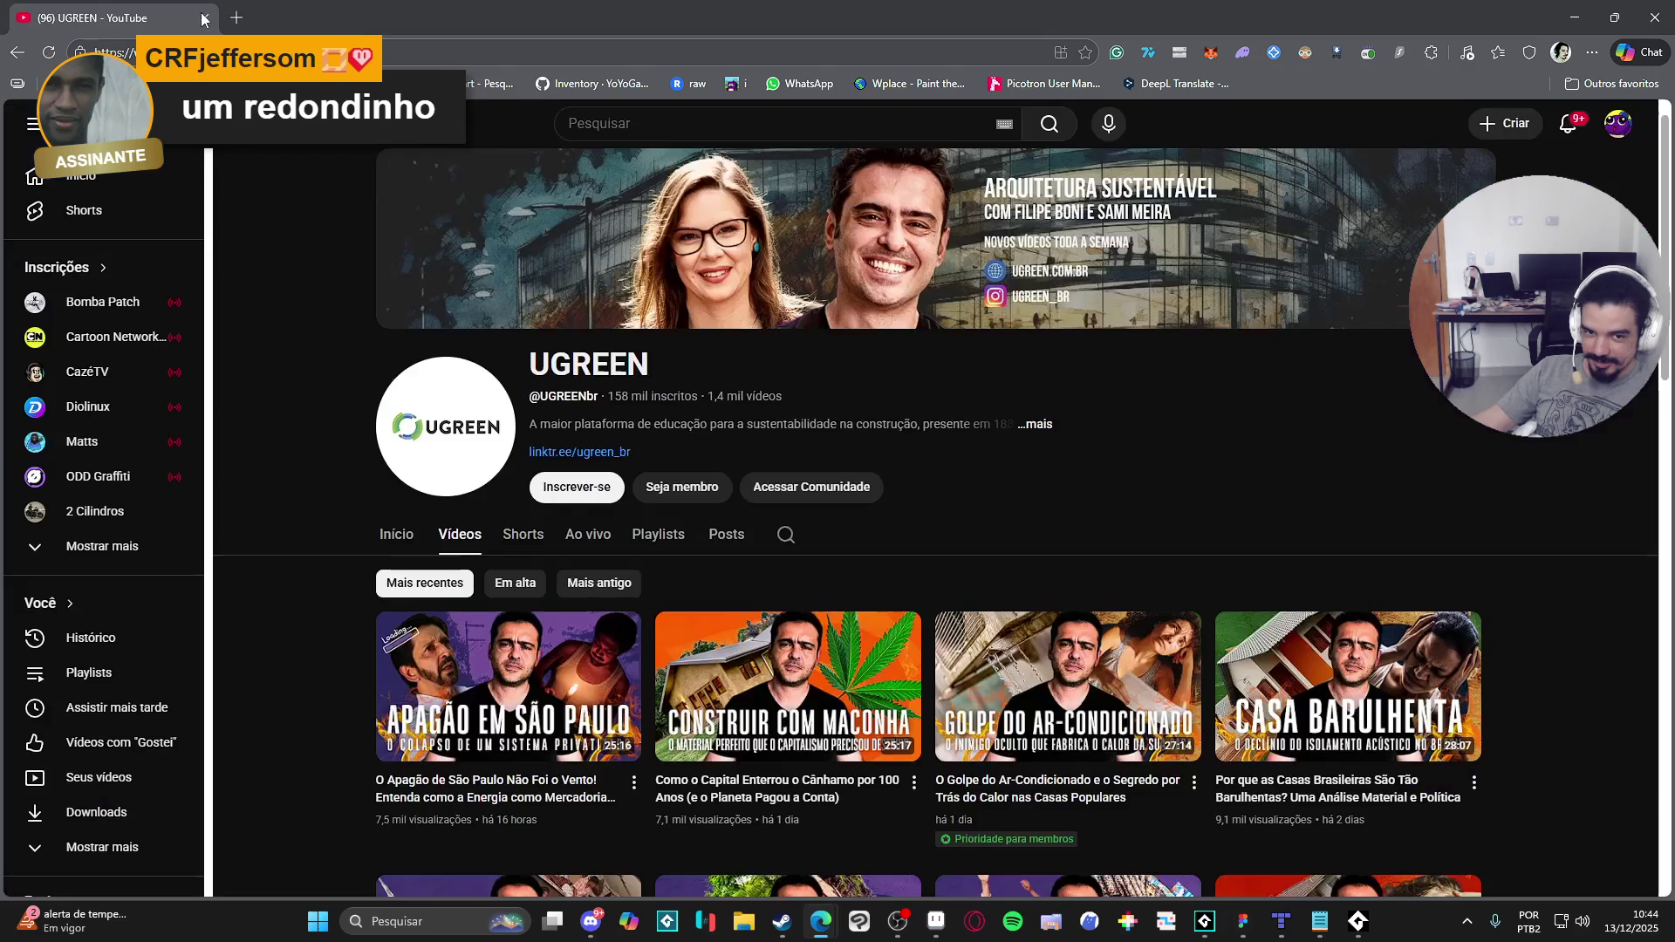
Step: Minimize the browser to show the pink robot bunny pet sprite sheet in Aseprite
click(1579, 12)
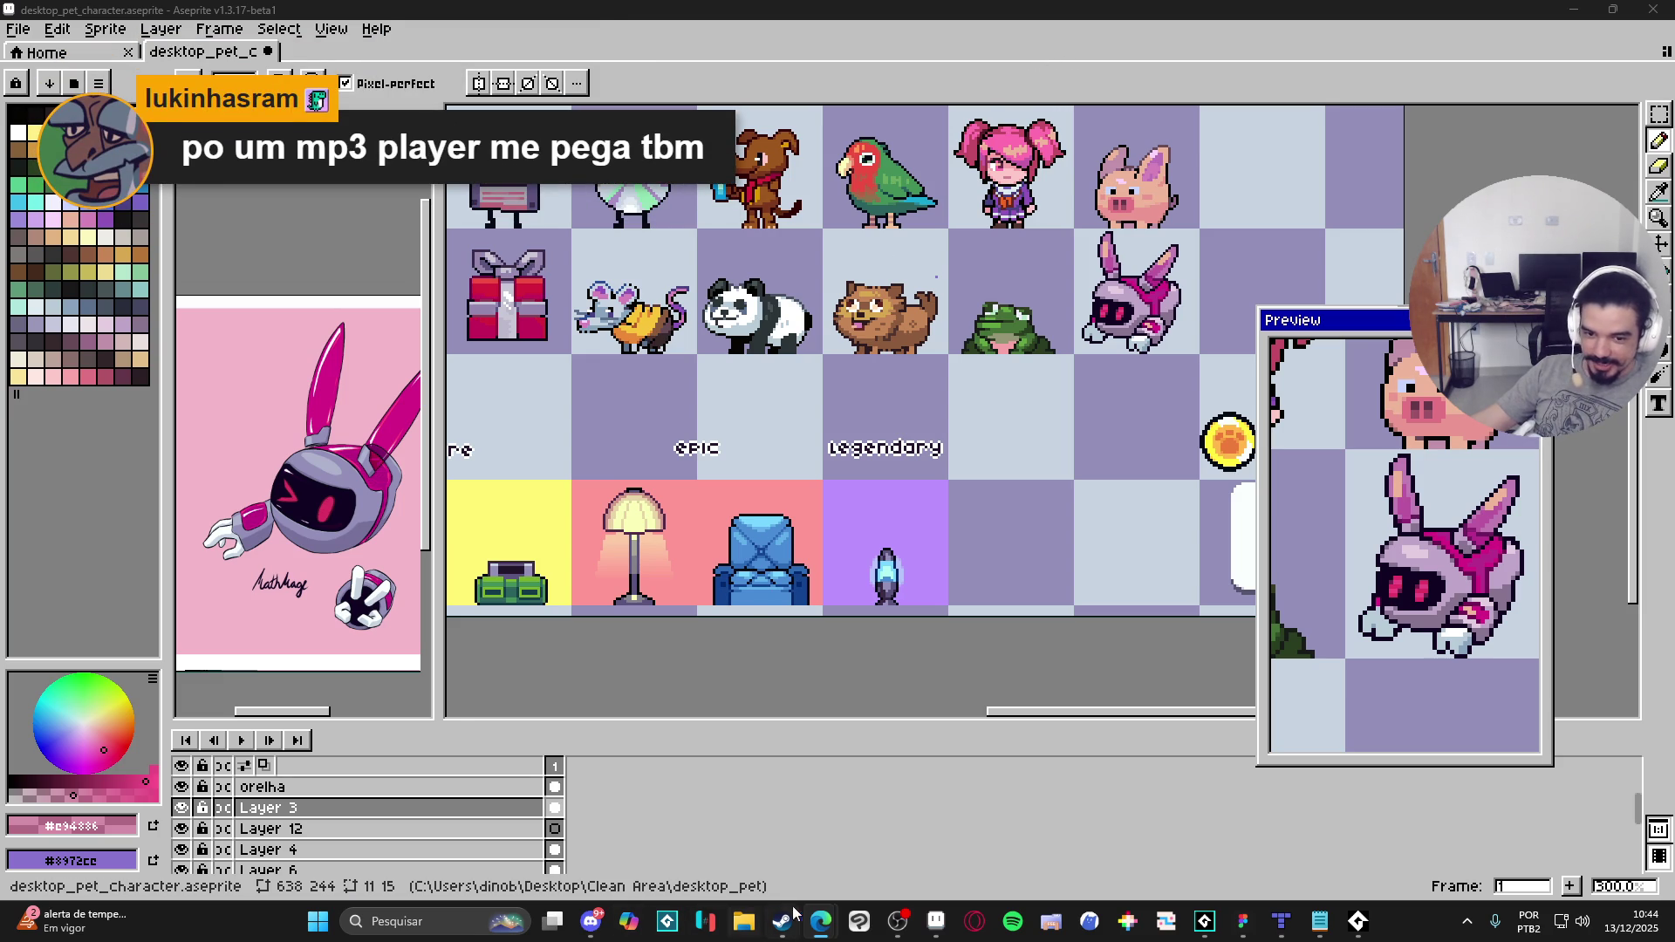
mouse_move(820, 920)
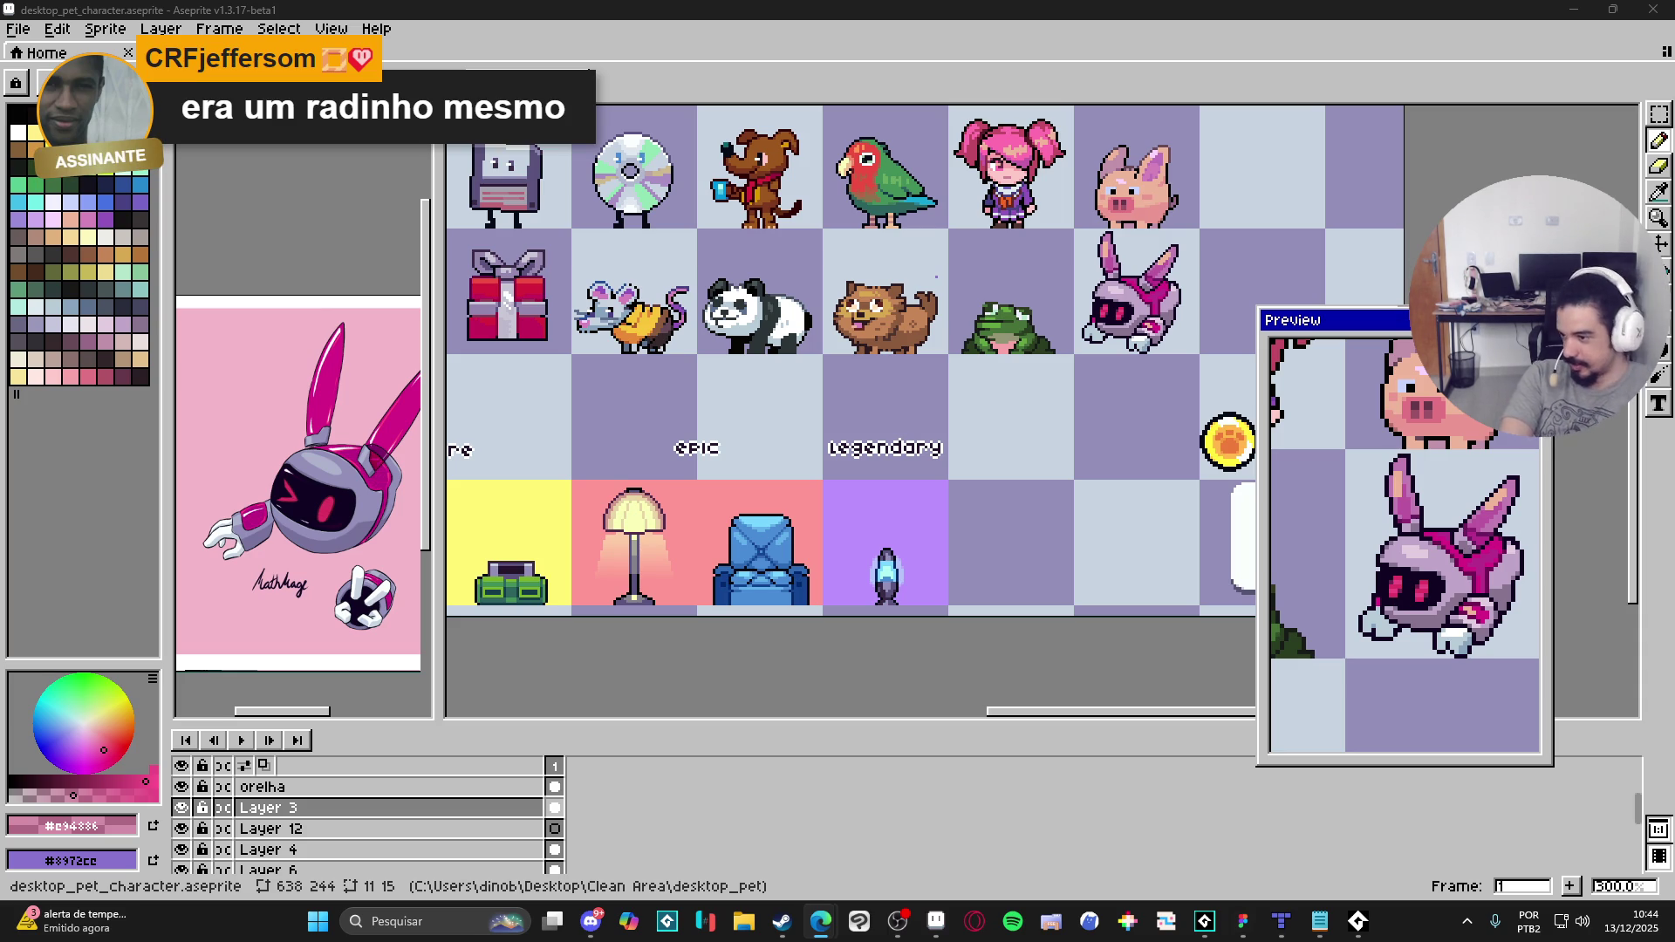
key(alt+Tab)
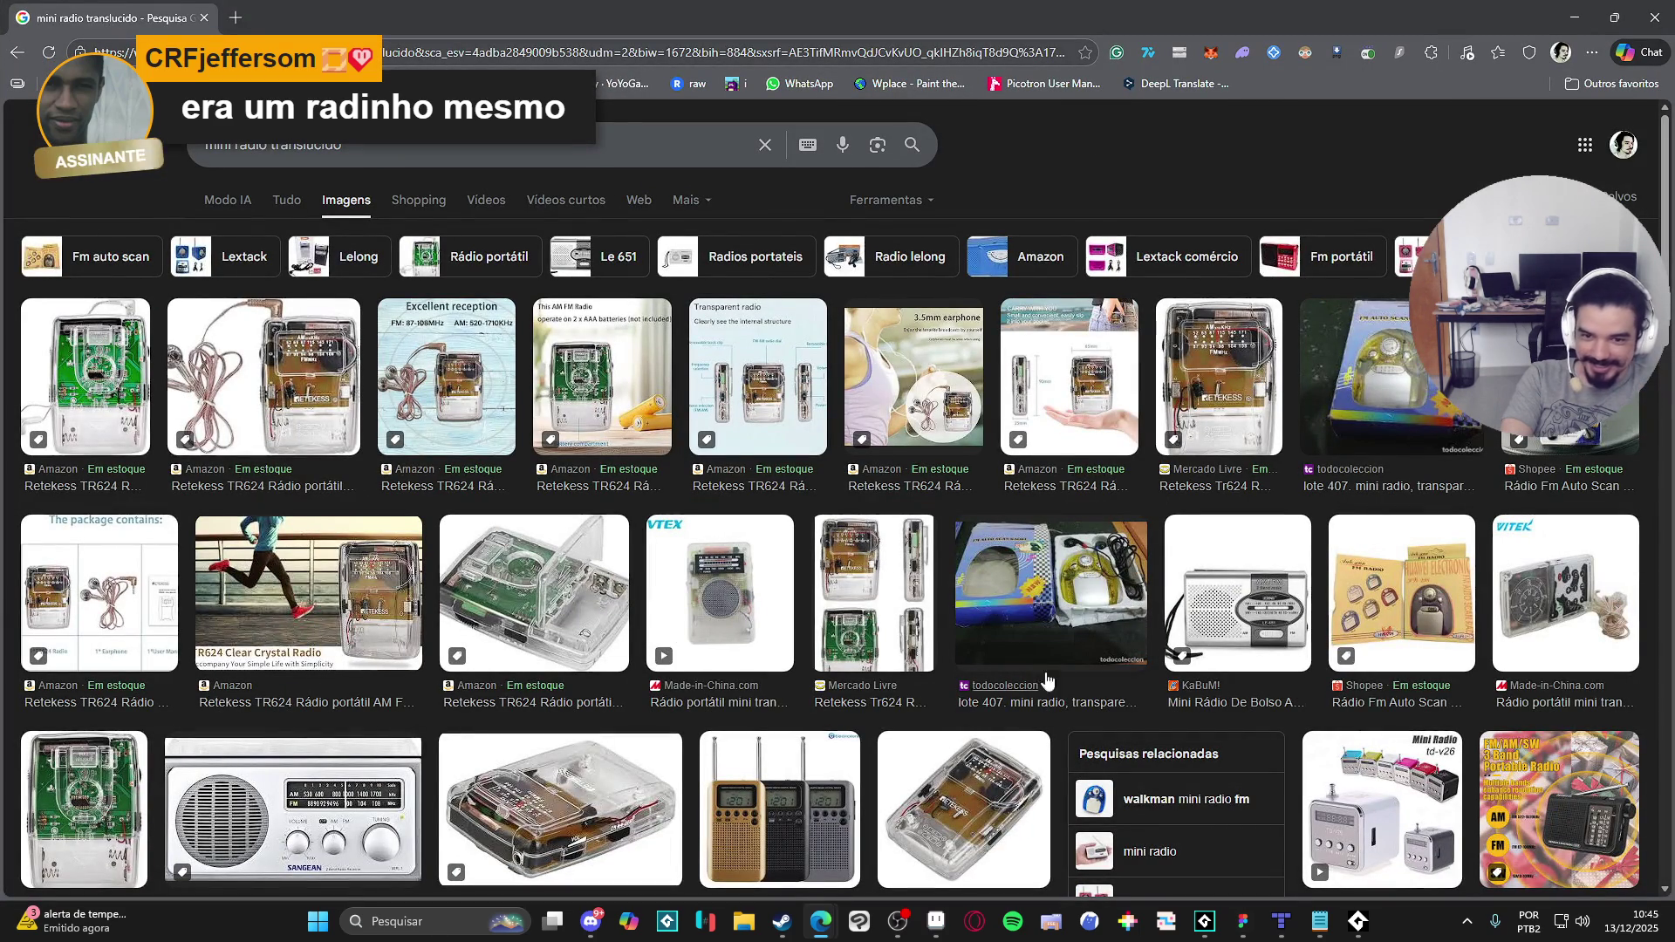
Step: Preview the translucent lote 407 mini radio result and dismiss its image options menu
click(1056, 585)
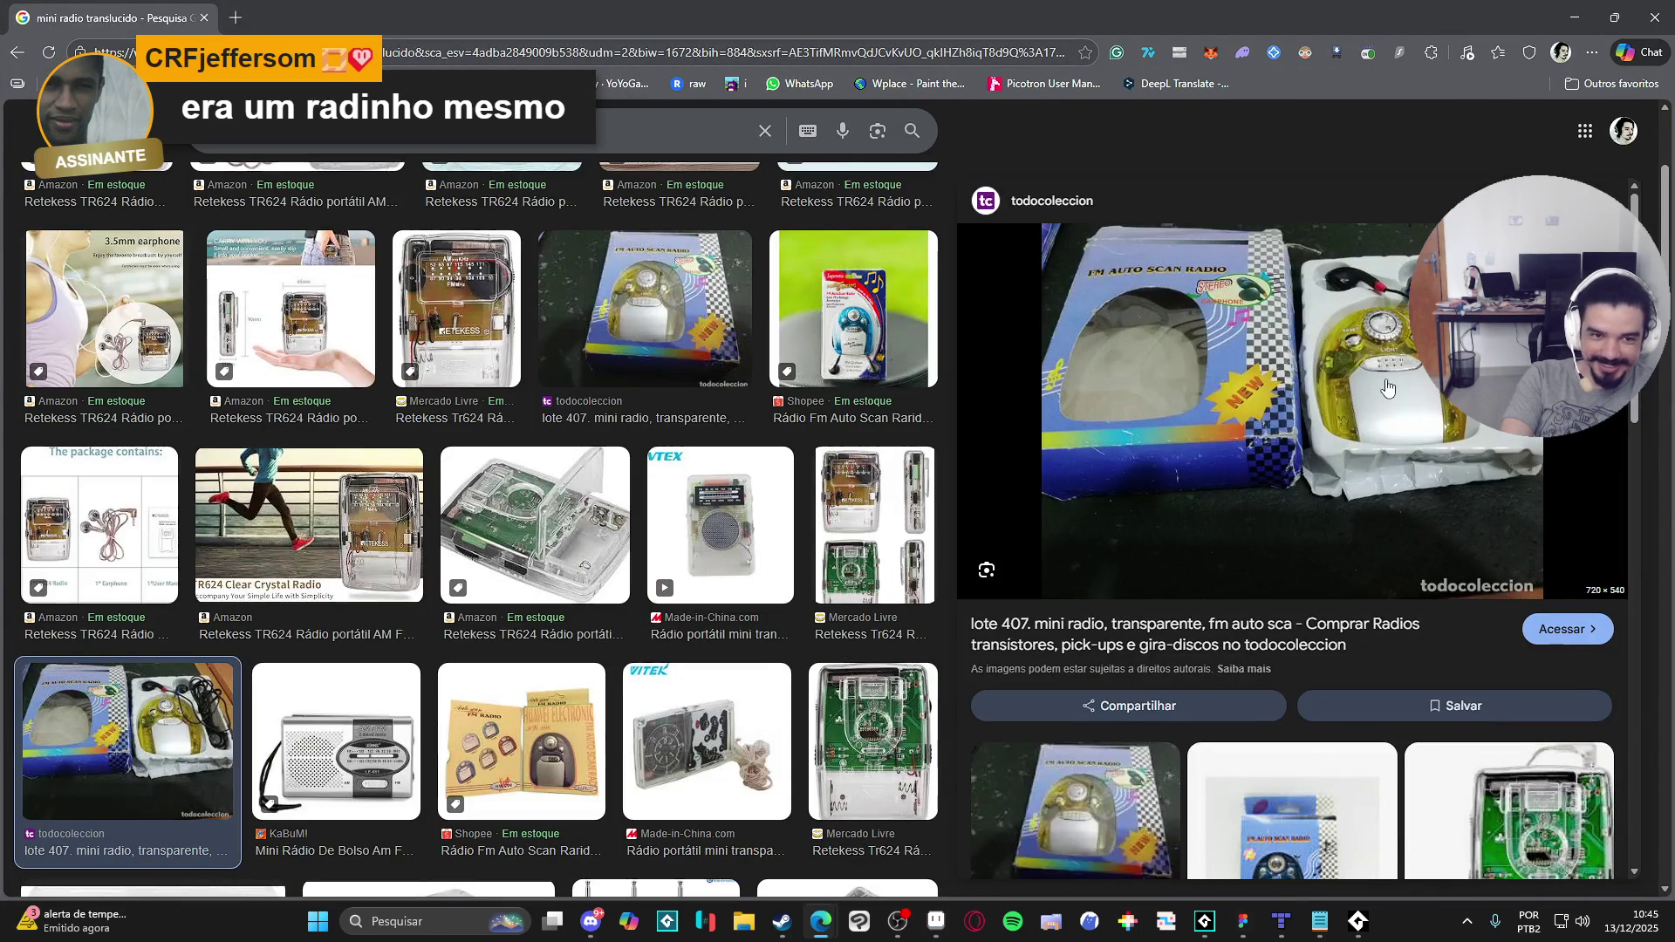
right_click(1388, 384)
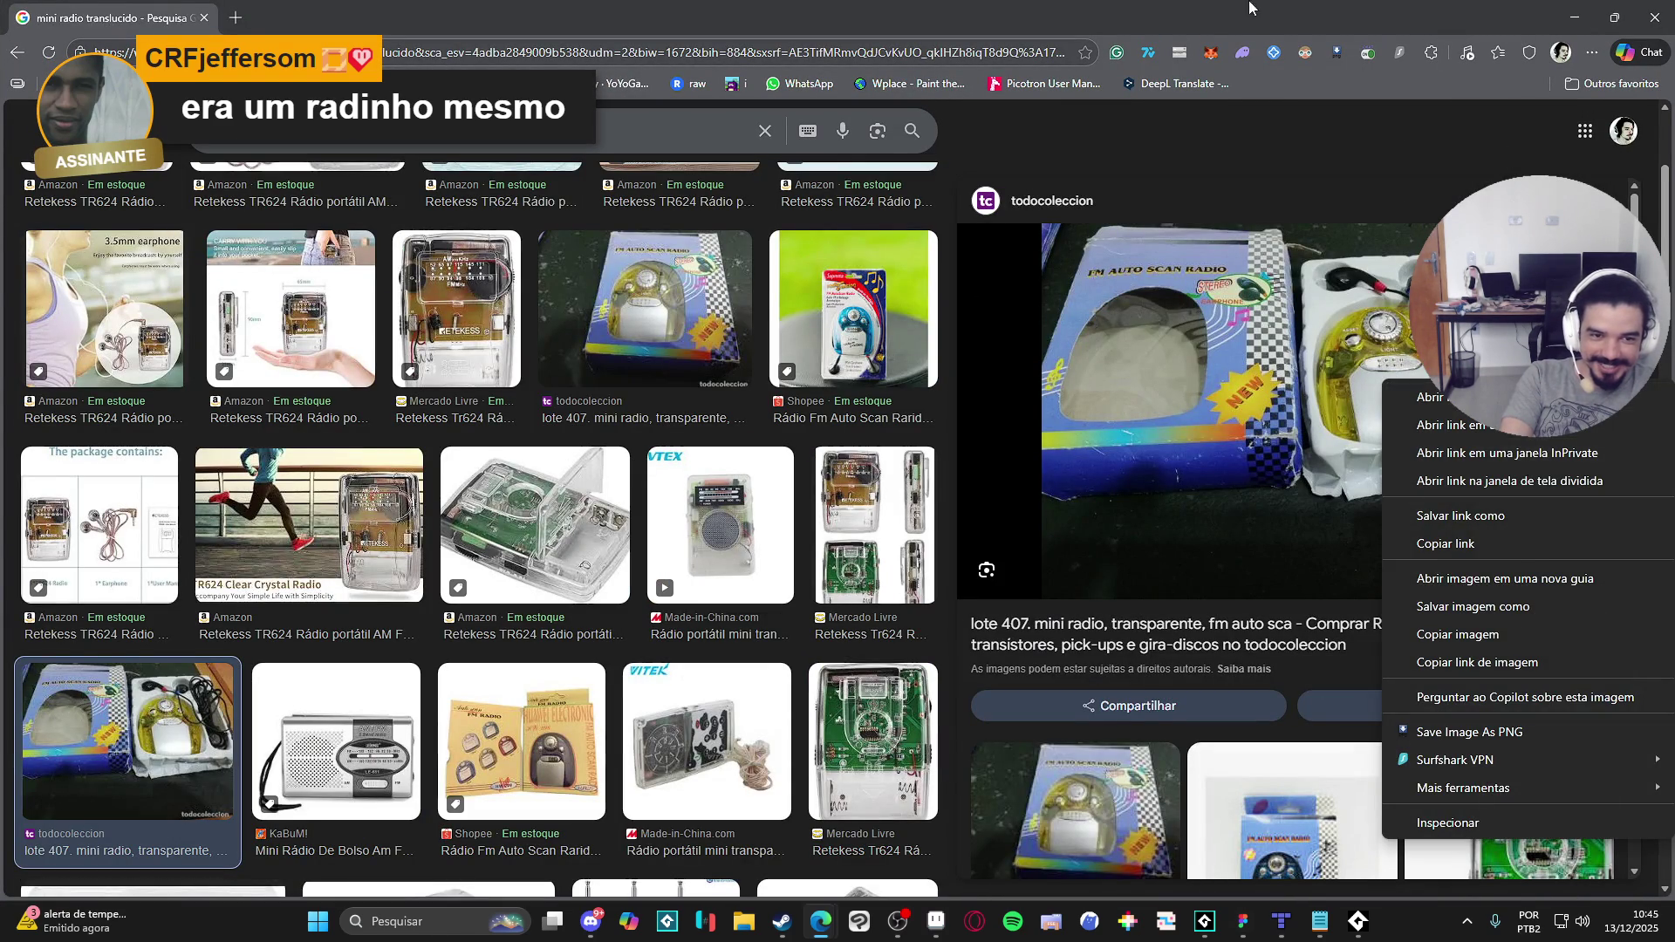
key(Escape)
Step: Preview the Alibaba multi-colour mini radio, then open the R$499,90 Shopee Auto Scan radio listing
scroll(1405, 497, down, 4)
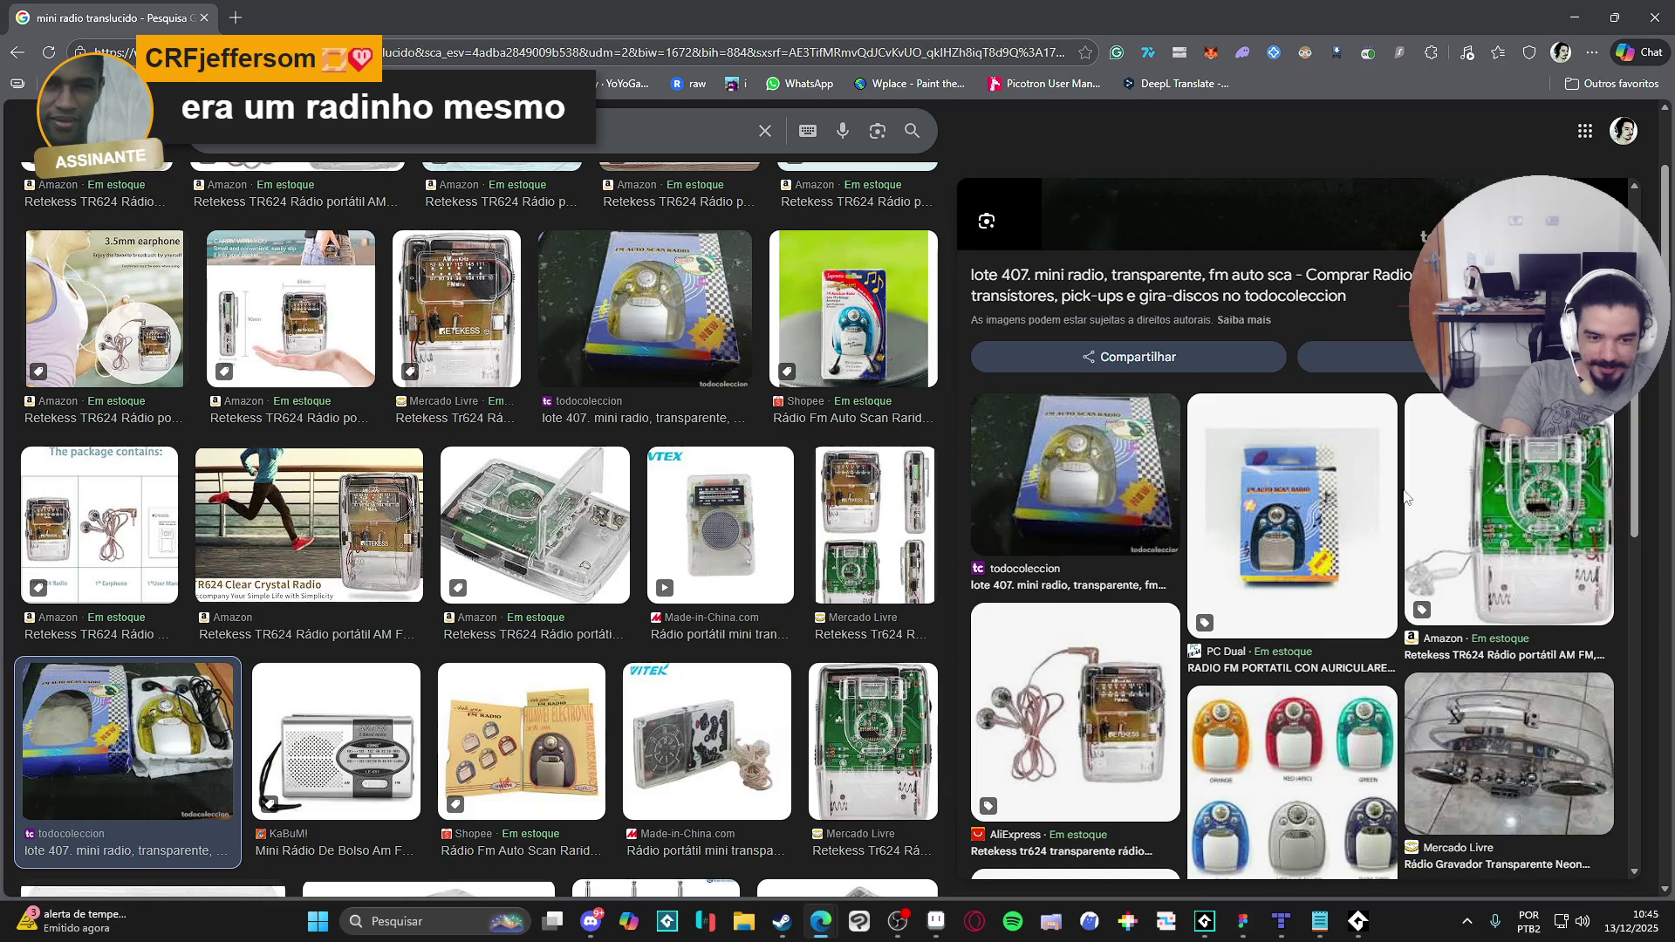
scroll(1405, 497, down, 2)
click(1228, 759)
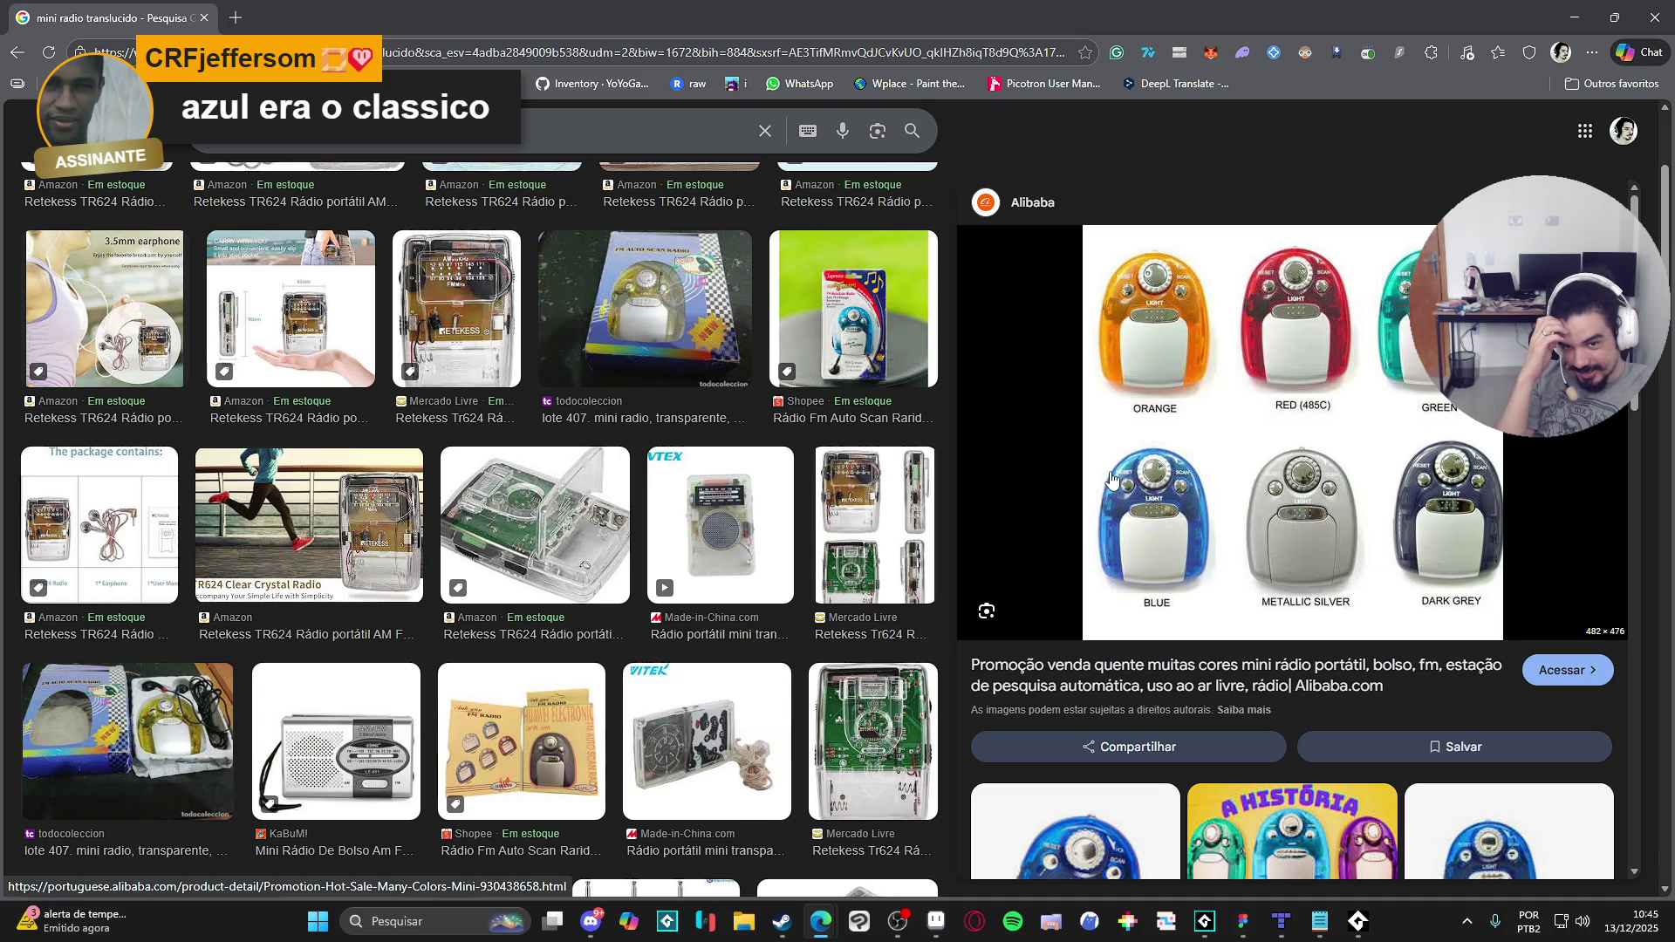
click(853, 310)
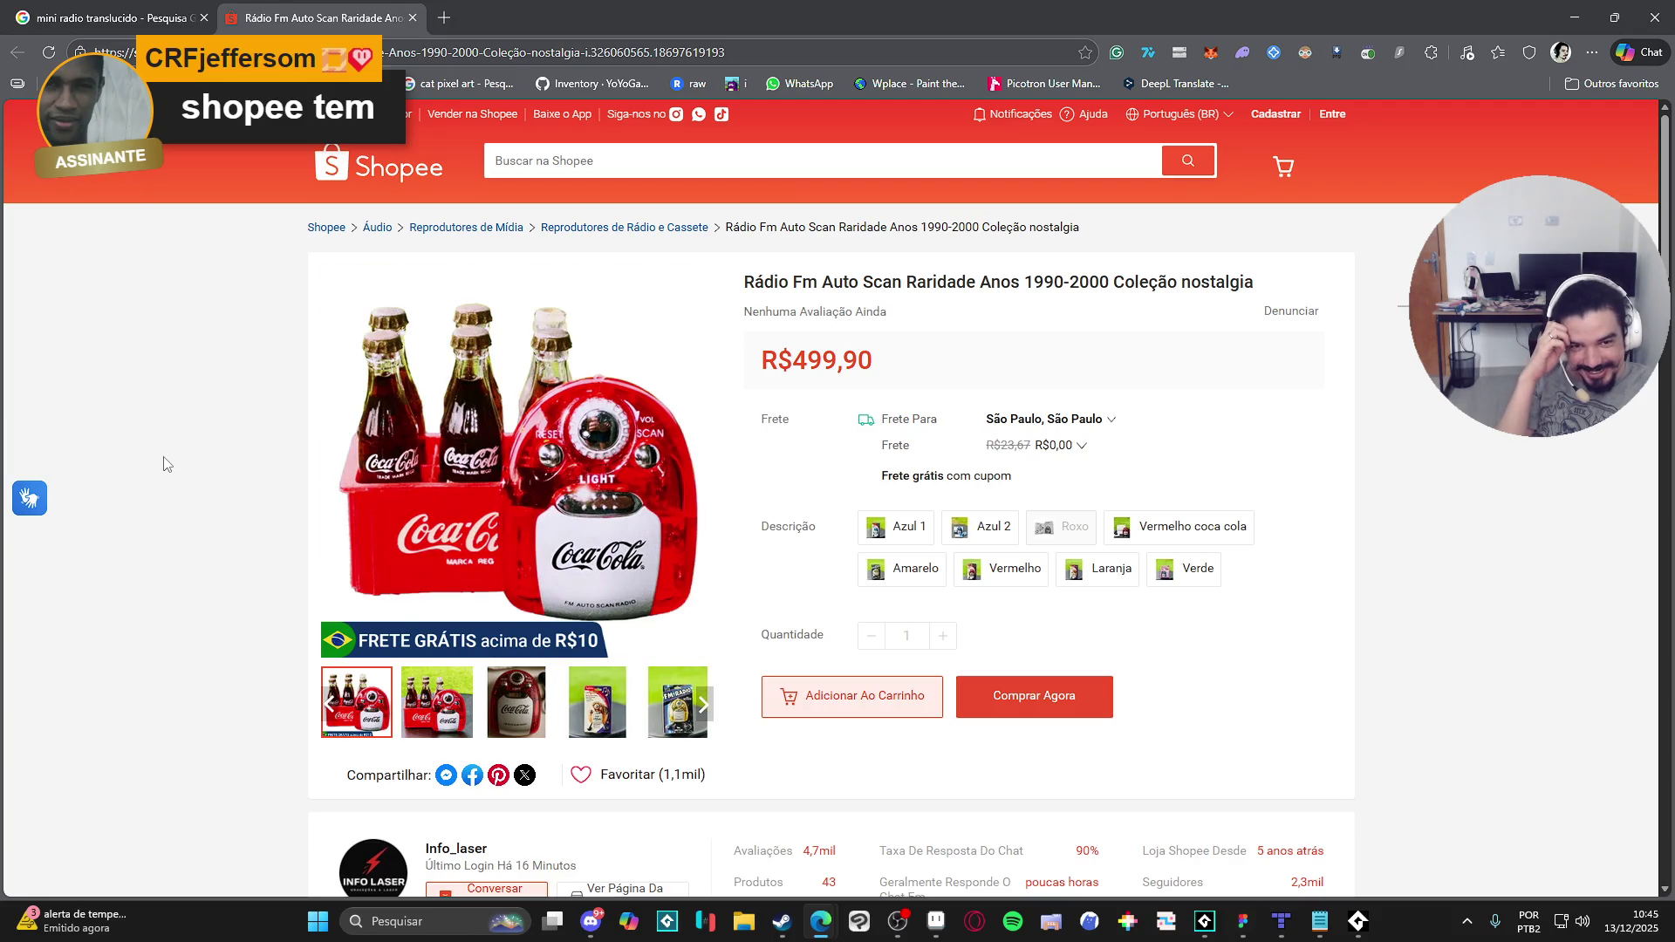
Step: Show the boxed FM Radio photo and Azul 1 option, then browse the listing's details and seller products
click(689, 711)
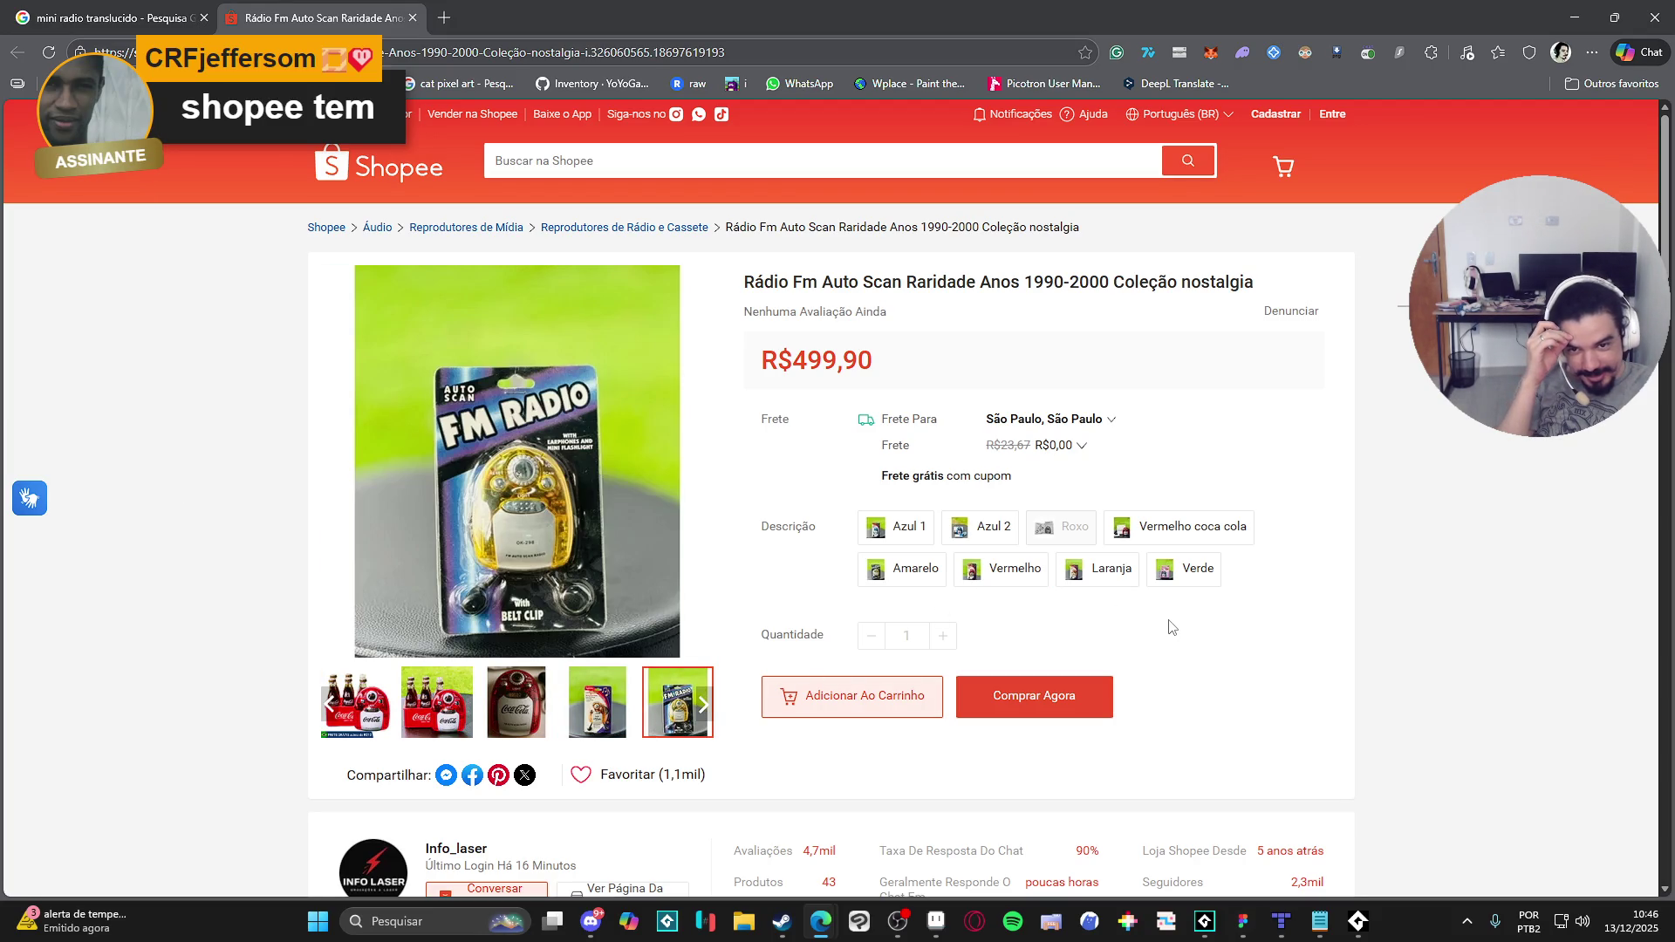
click(908, 529)
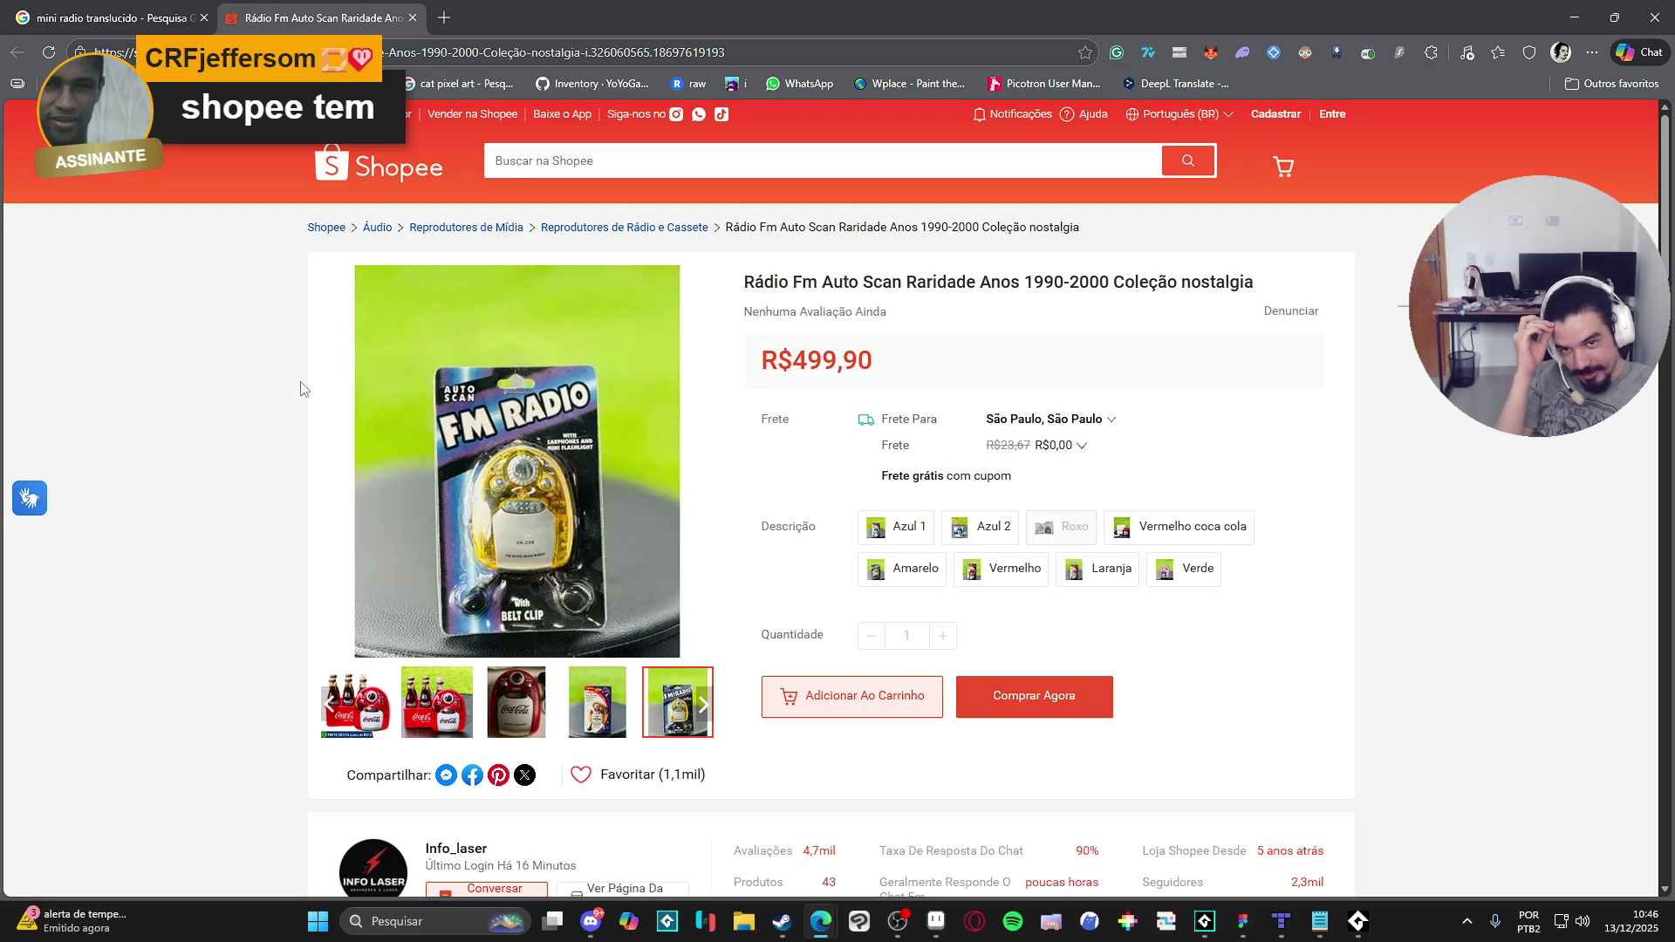
scroll(219, 357, down, 10)
scroll(200, 349, up, 5)
scroll(200, 348, down, 15)
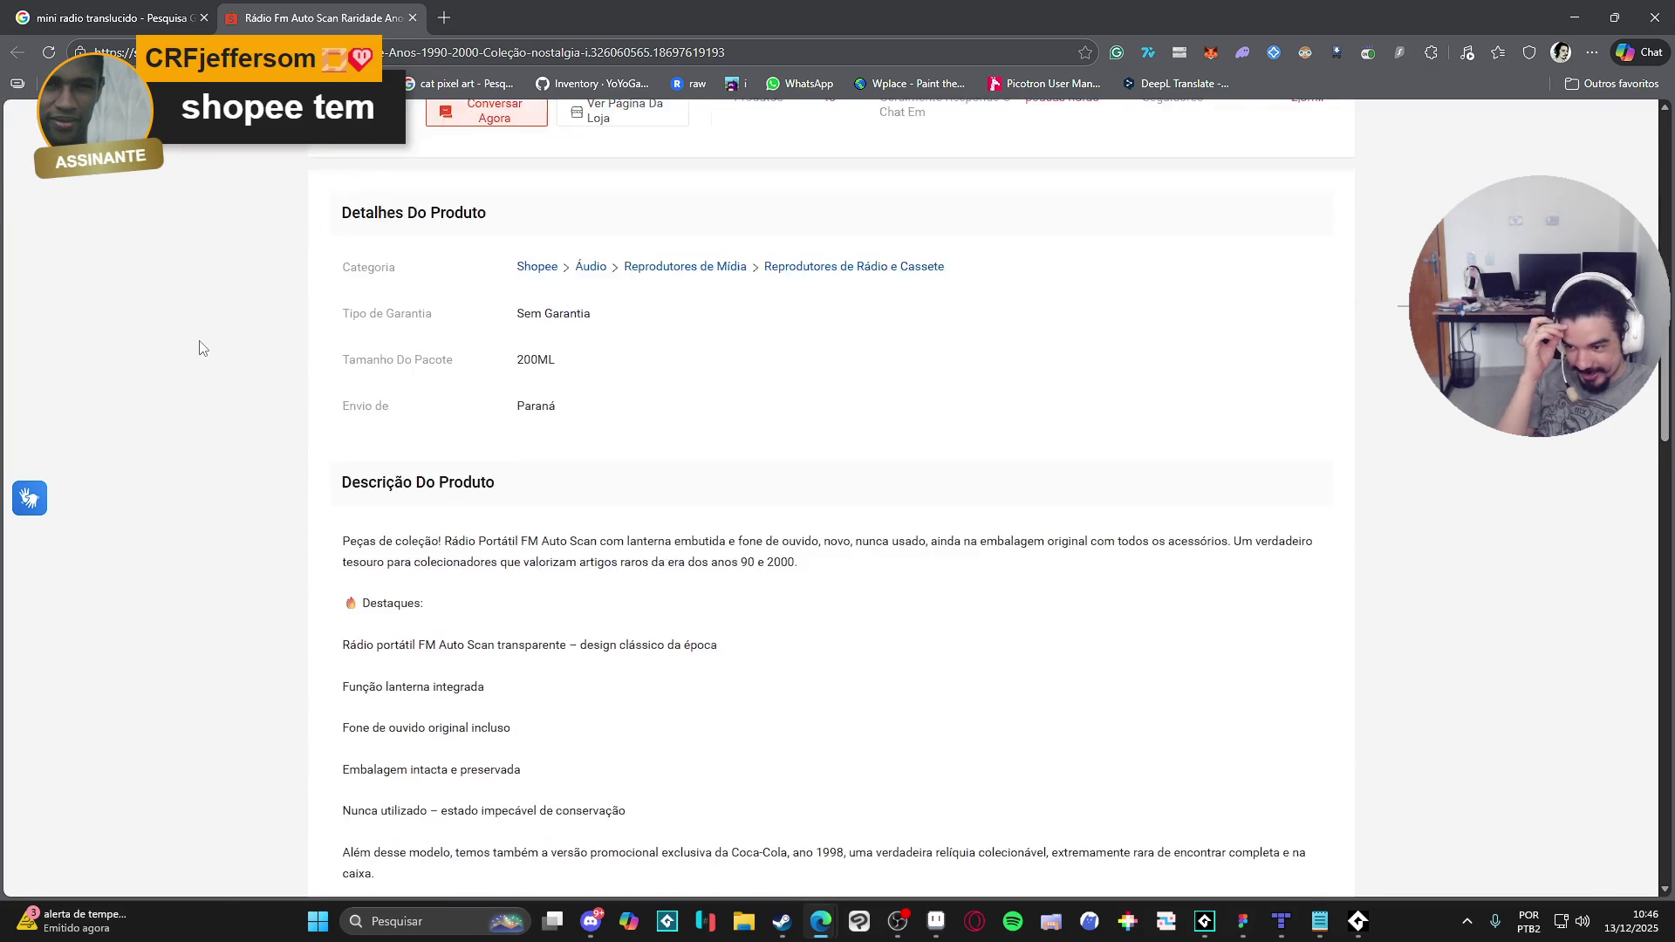
scroll(200, 348, down, 10)
scroll(200, 348, up, 15)
scroll(200, 349, down, 10)
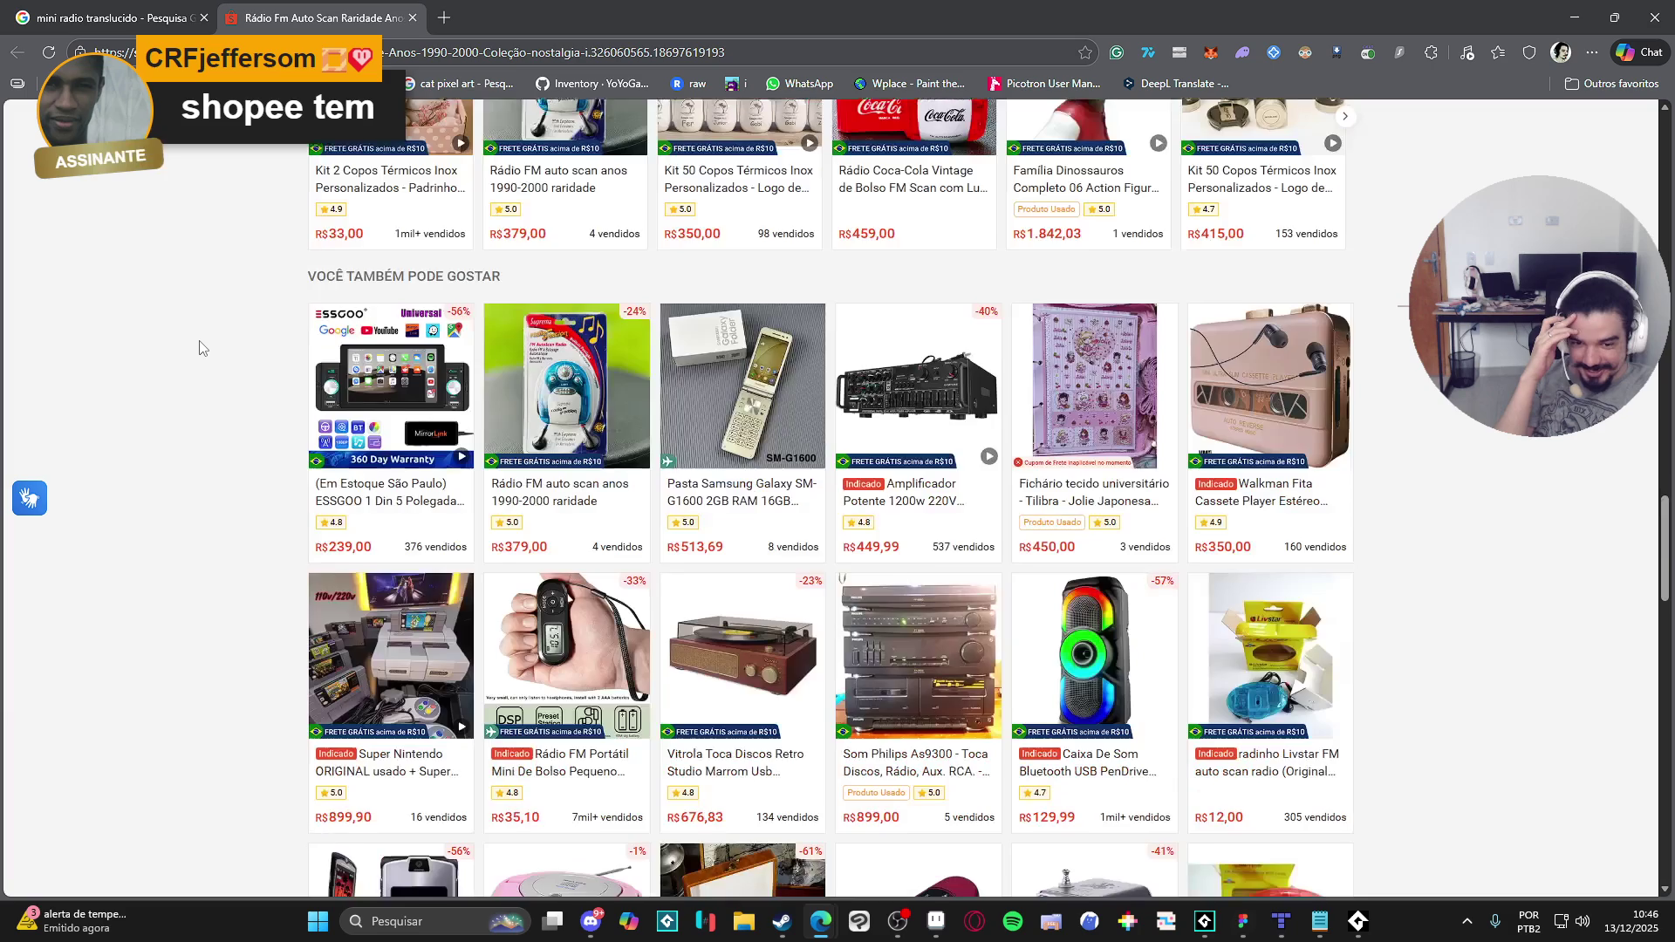
scroll(200, 349, up, 6)
scroll(200, 349, down, 5)
scroll(200, 348, up, 5)
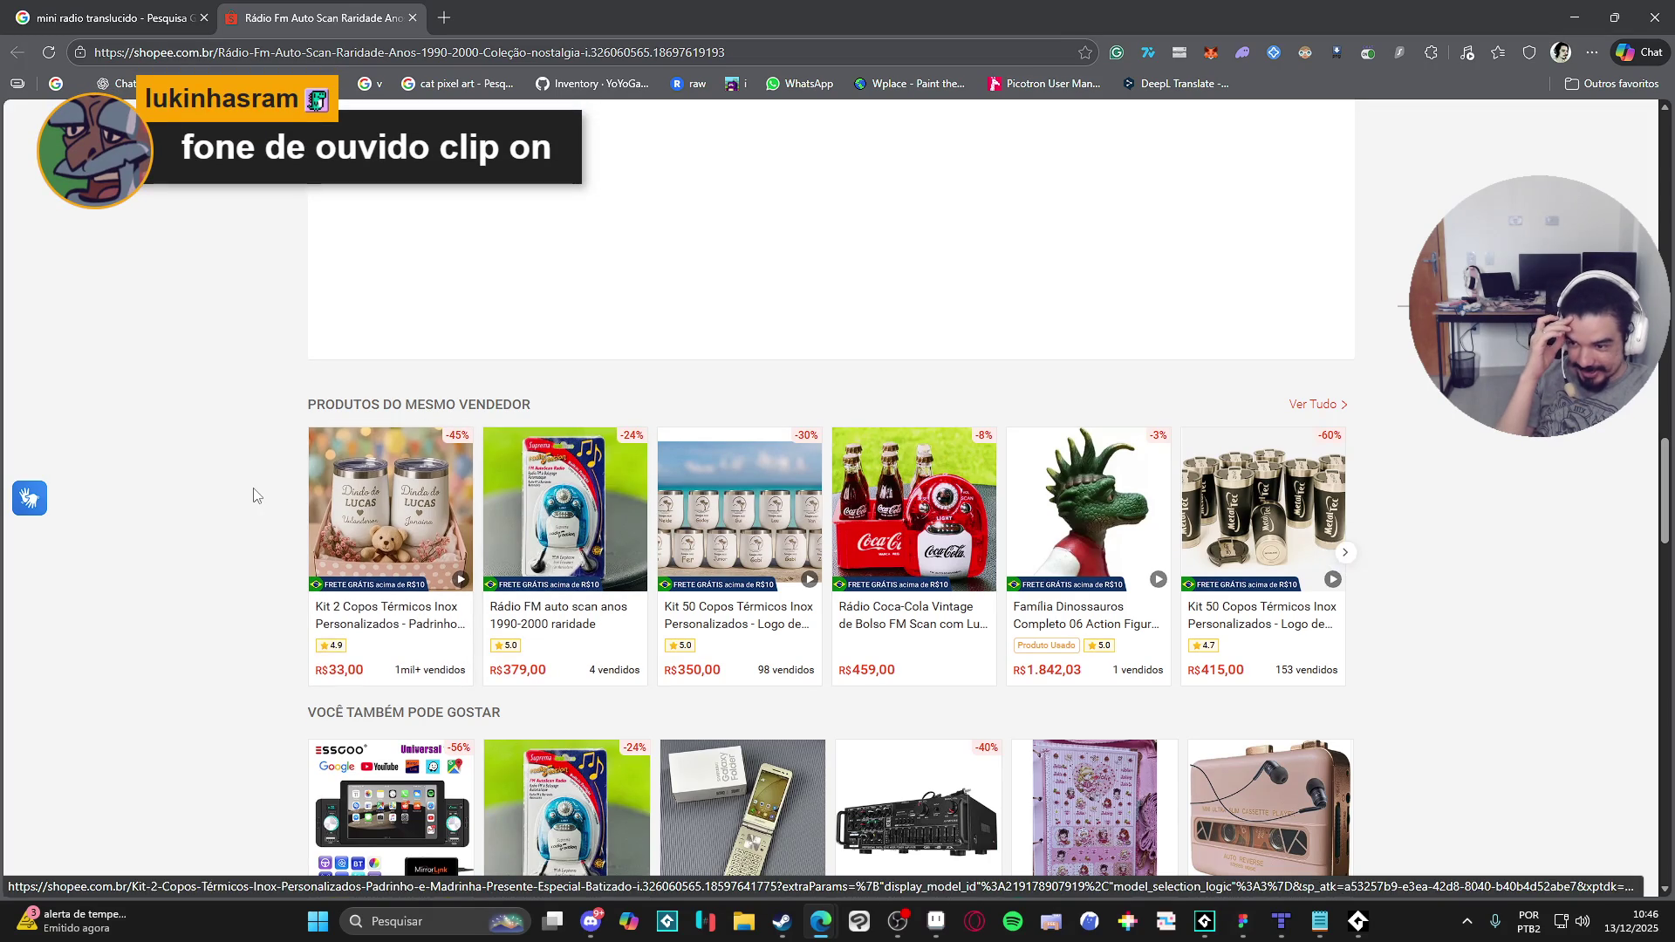
scroll(251, 492, down, 3)
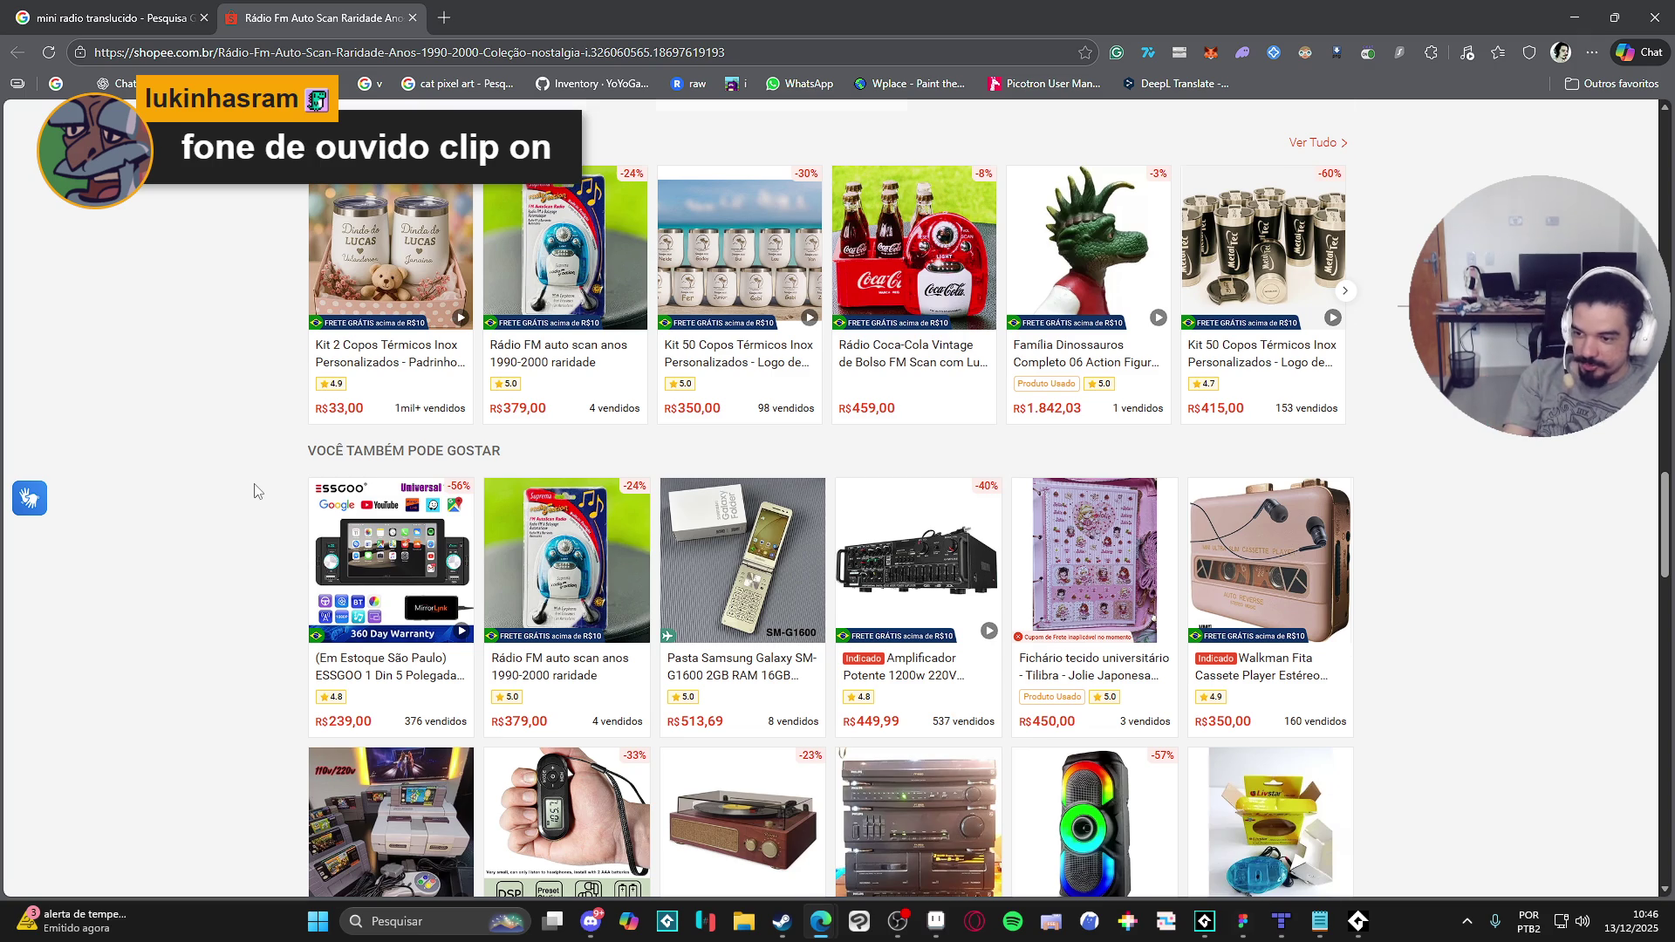
scroll(253, 493, up, 20)
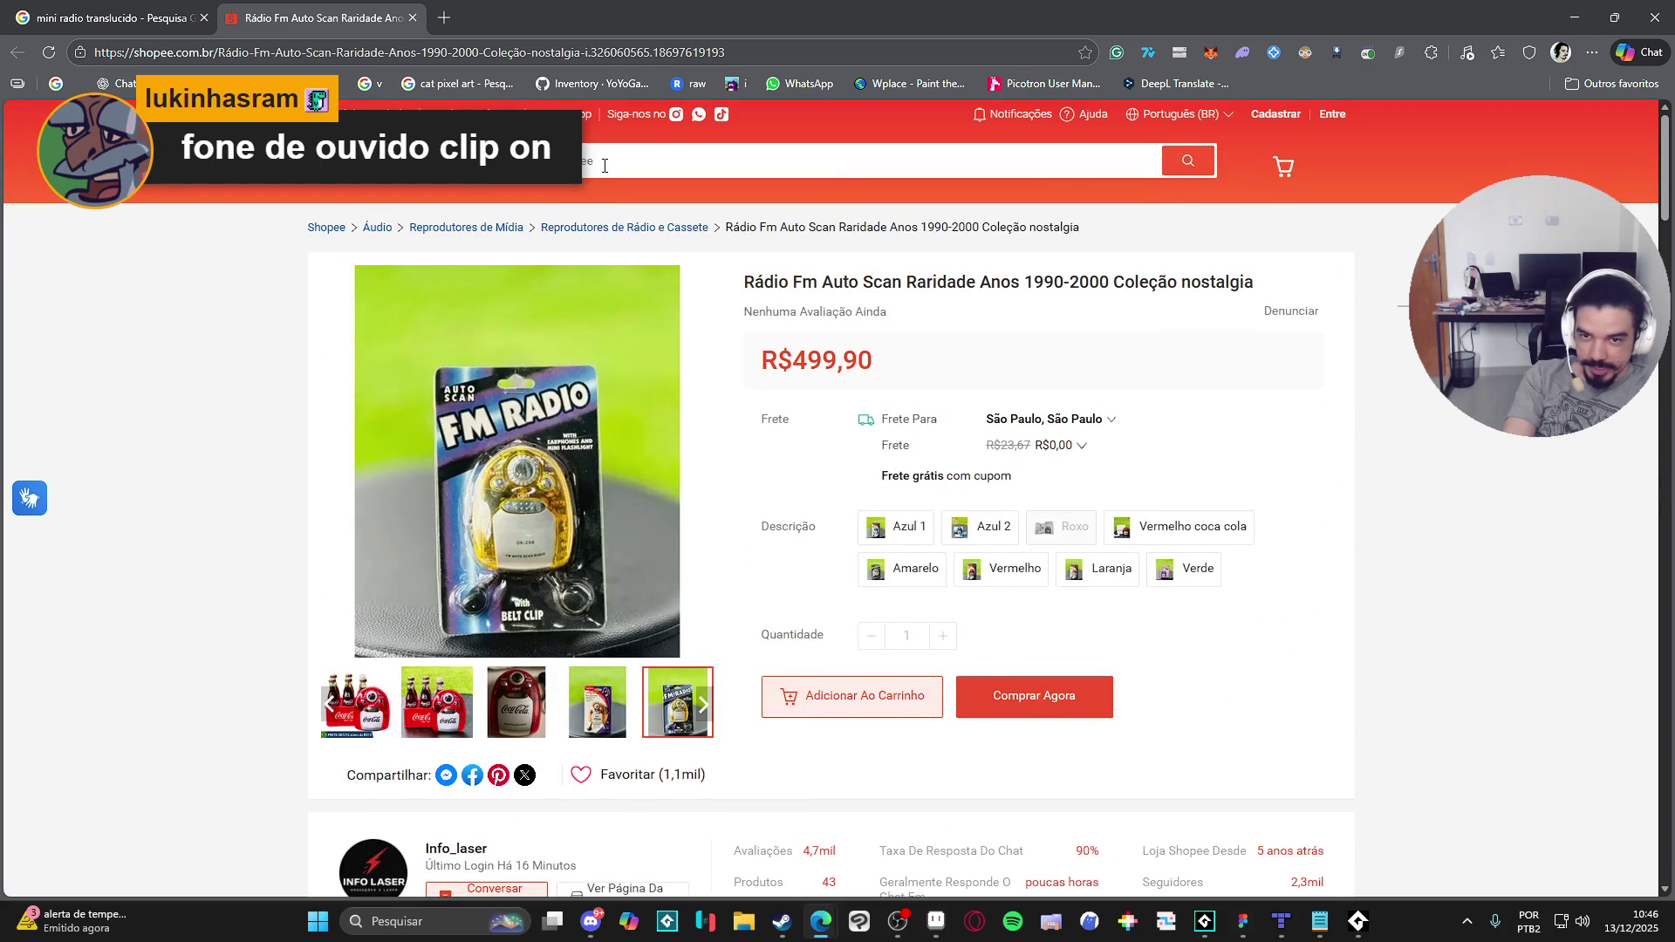
Step: Search Shopee for 'fone de ouvido clip on'
click(606, 163)
text(fone de ouvido cli)
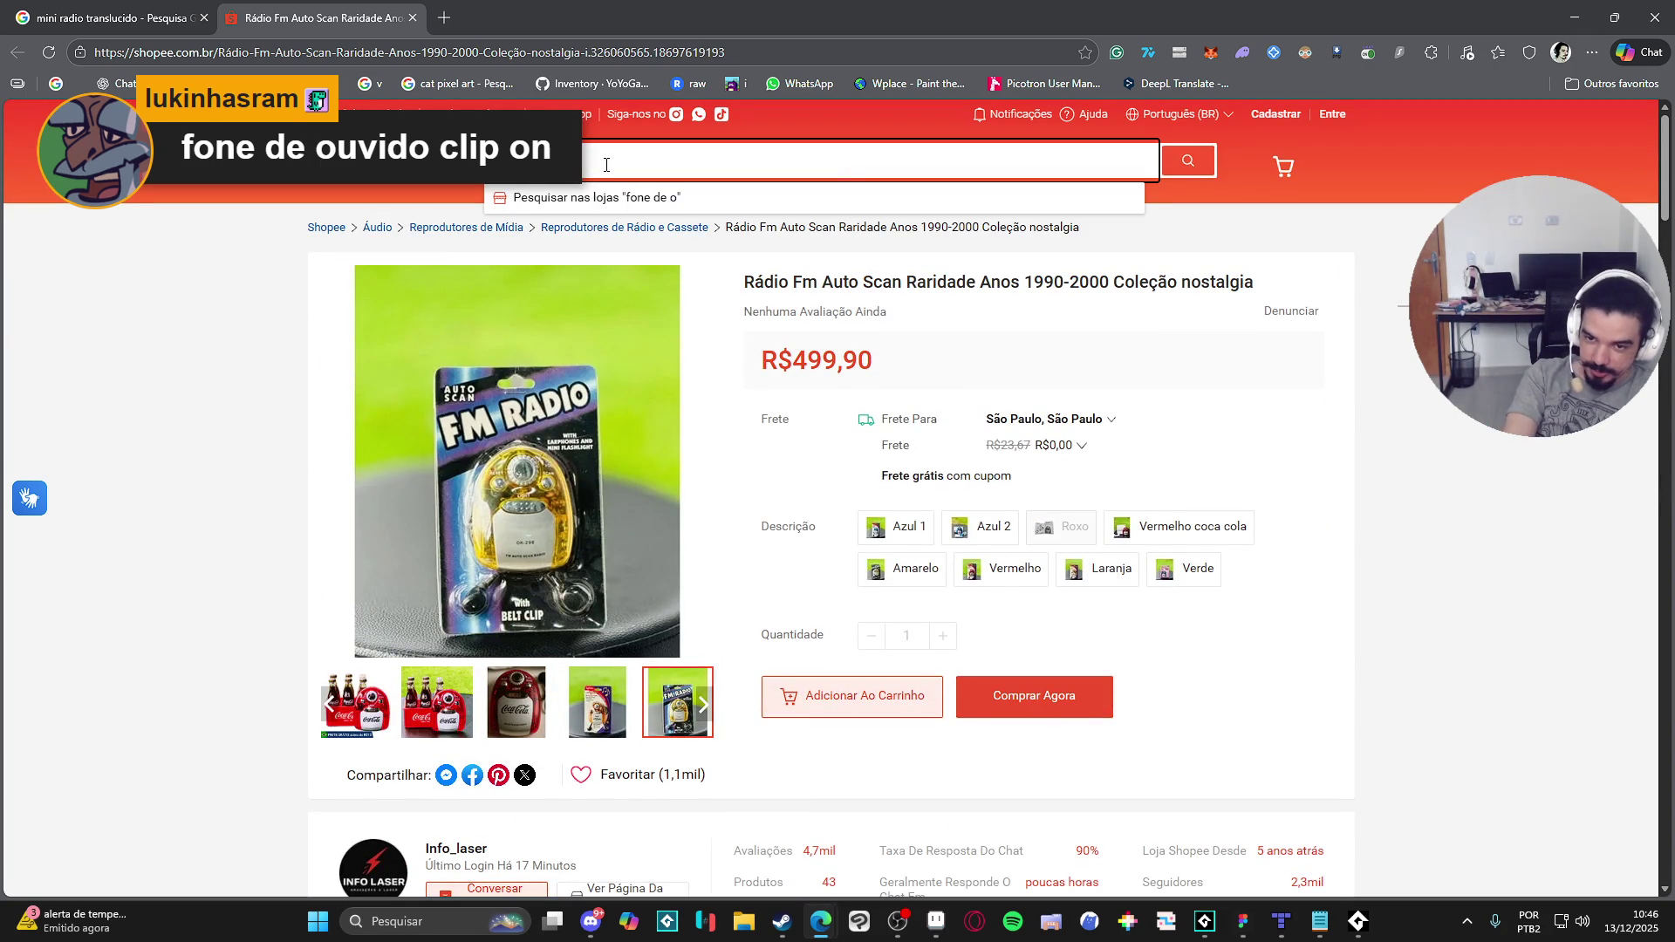
text(p on)
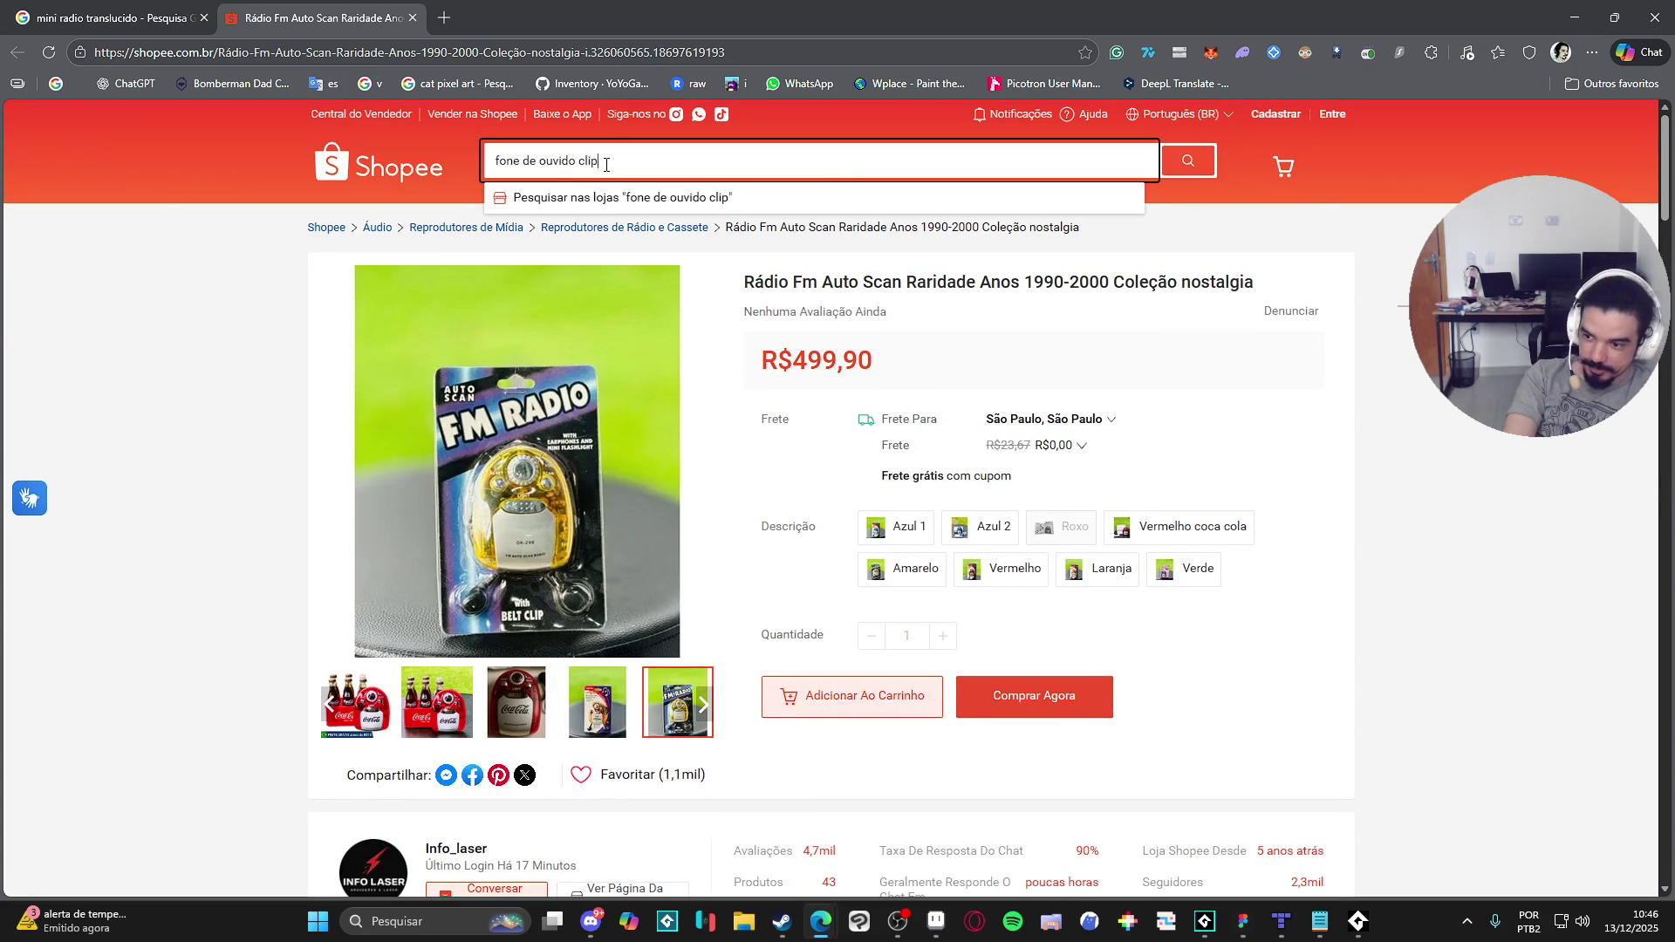
key(Return)
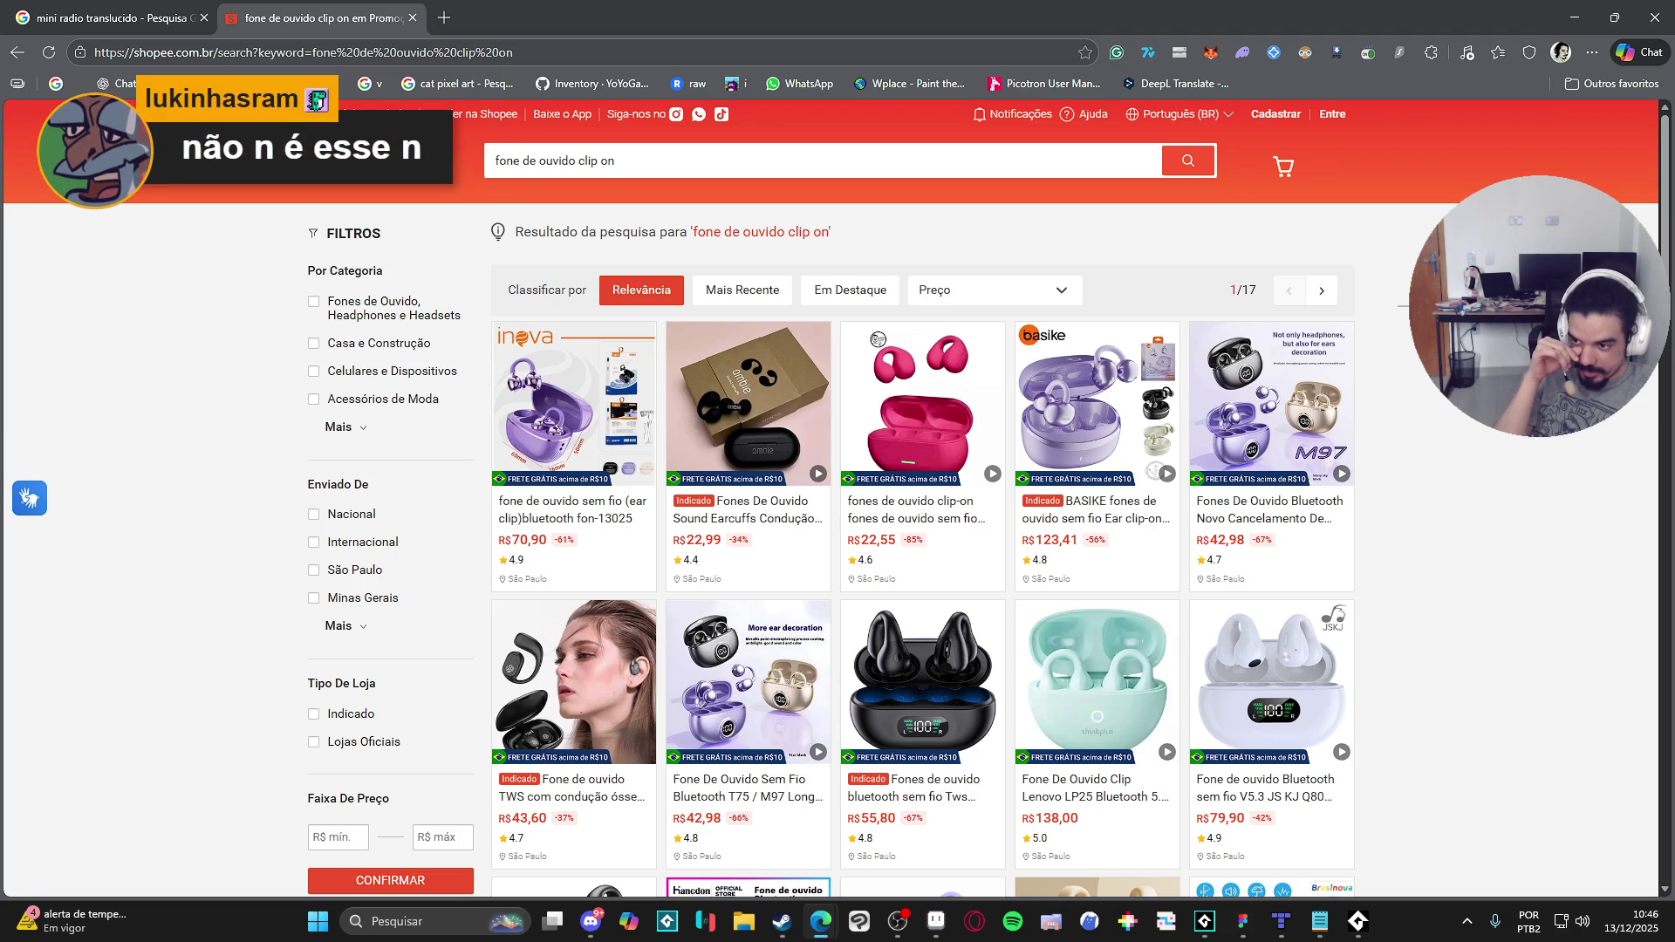
Step: Load the copied Amazon Panasonic ear-clip headphone image address in a new tab
key(ctrl+t)
key(ctrl+v)
key(Return)
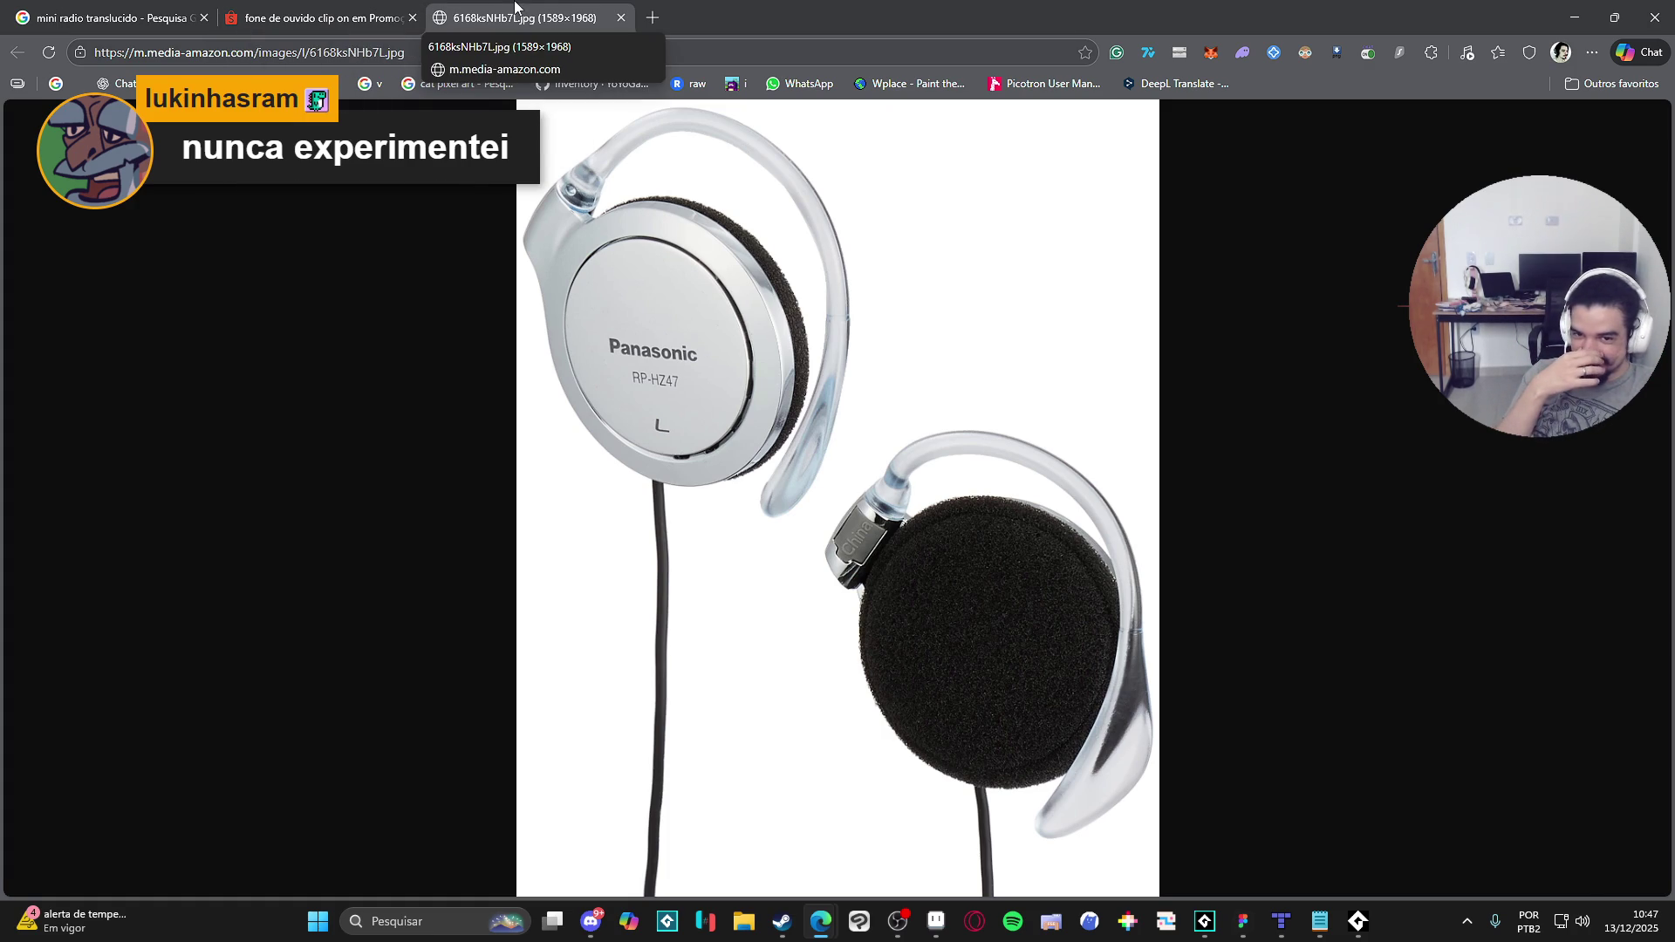
Step: Close the Amazon image tab and open the Q71Pro clip-ear earbuds listing
click(621, 18)
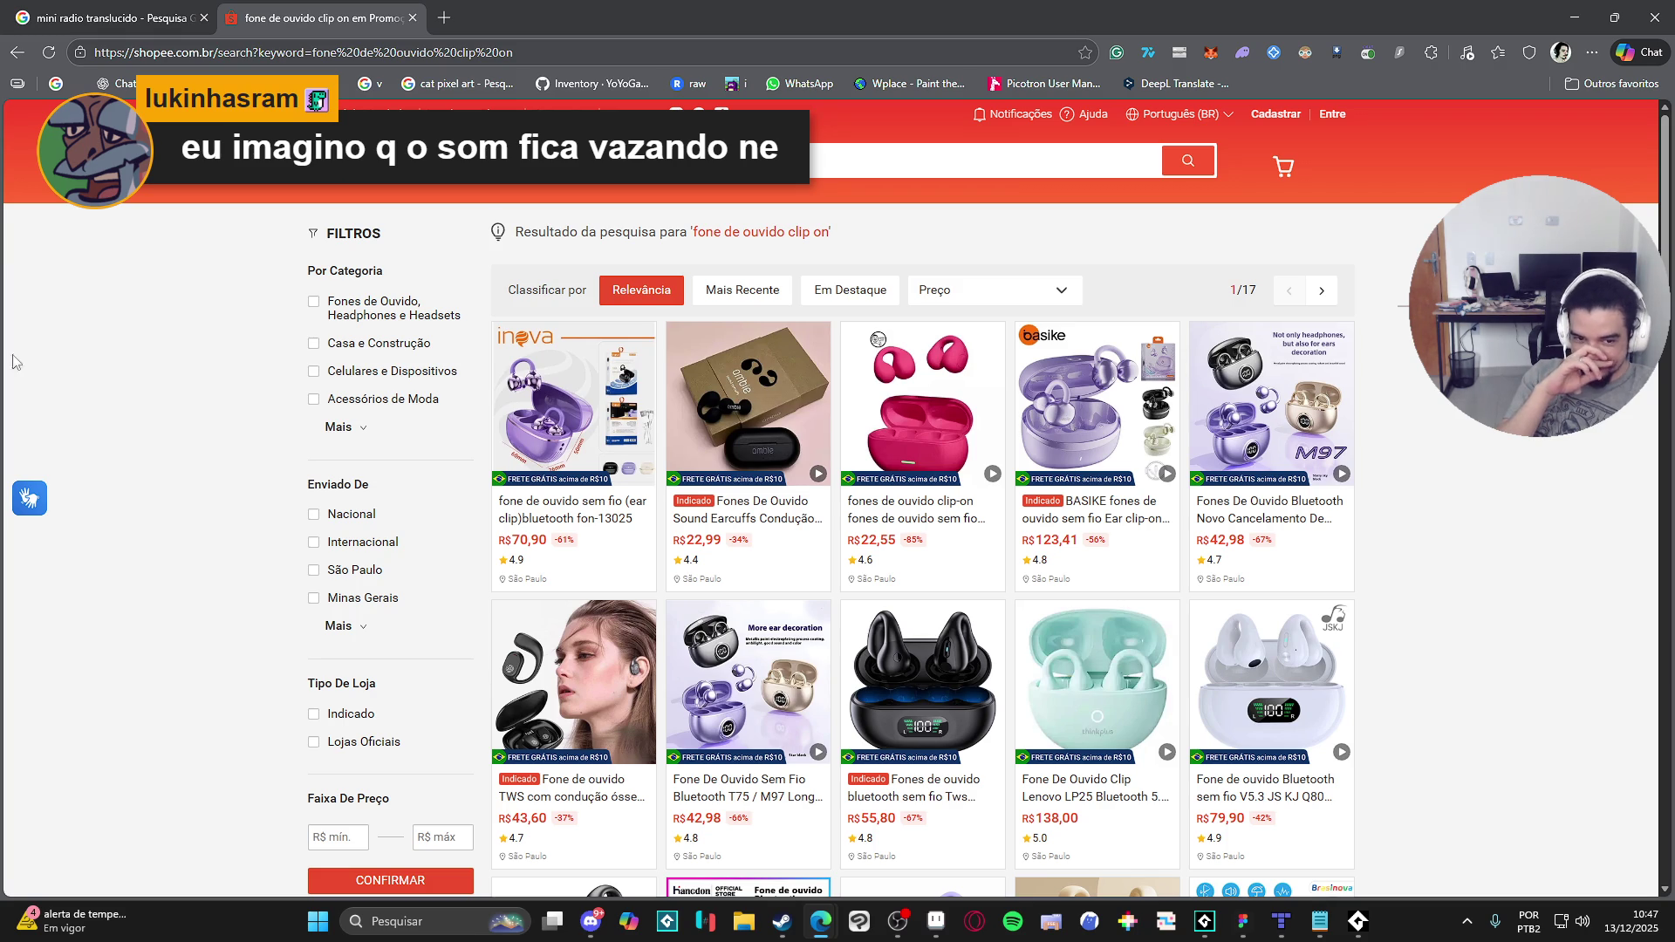
scroll(285, 426, down, 3)
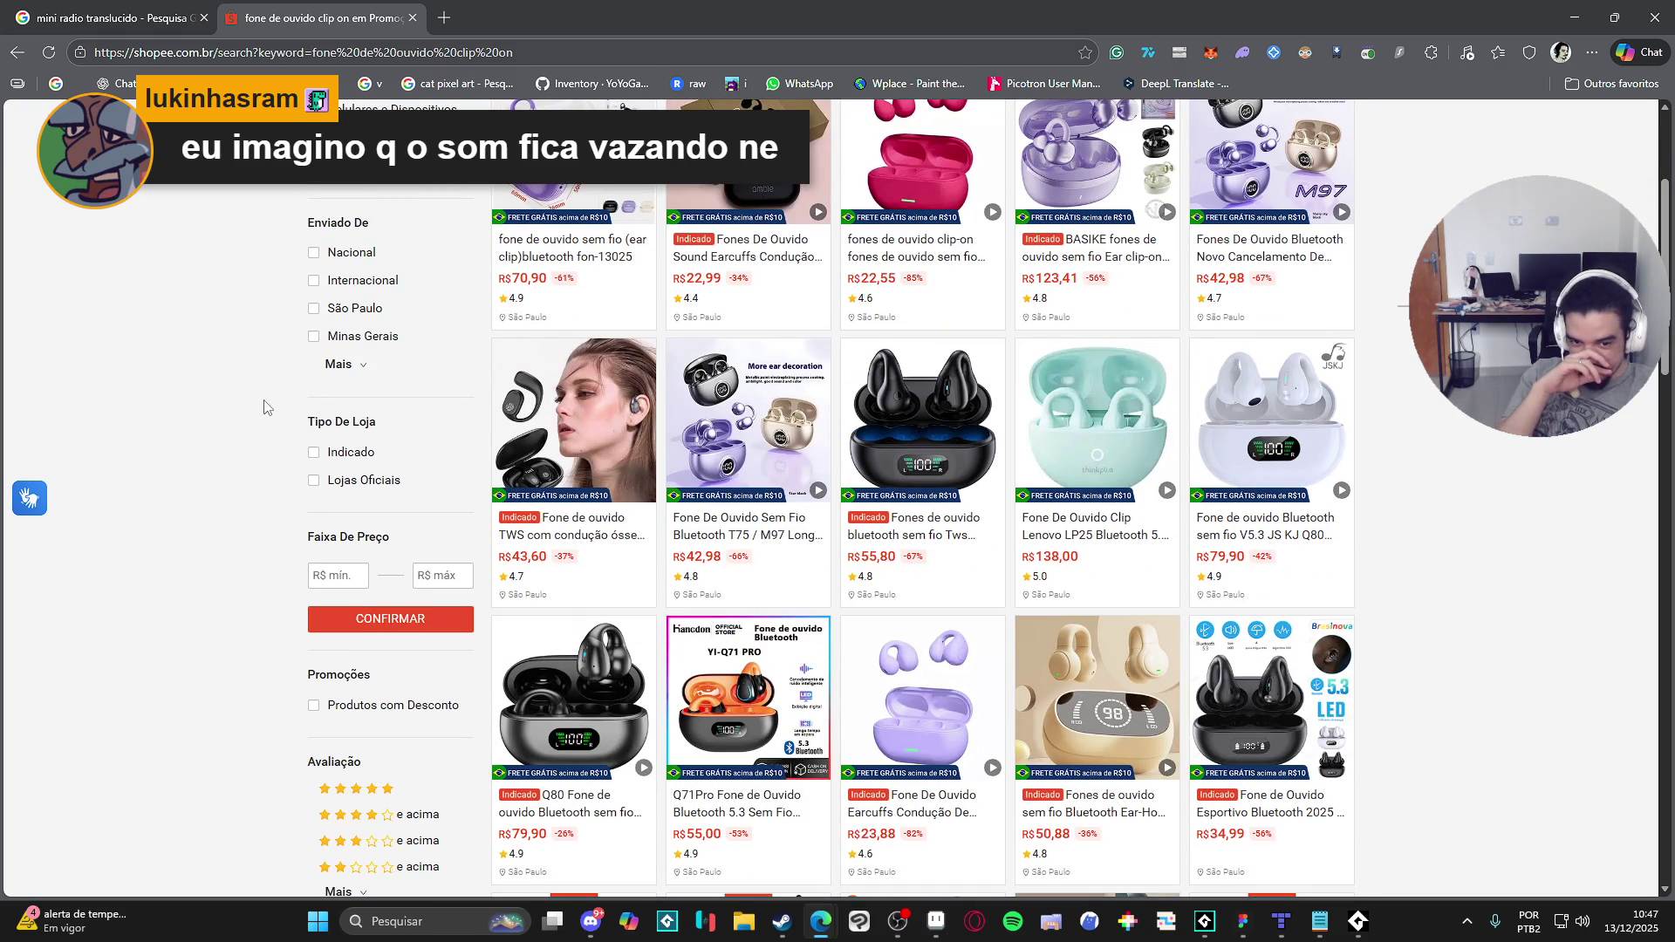
scroll(265, 405, down, 2)
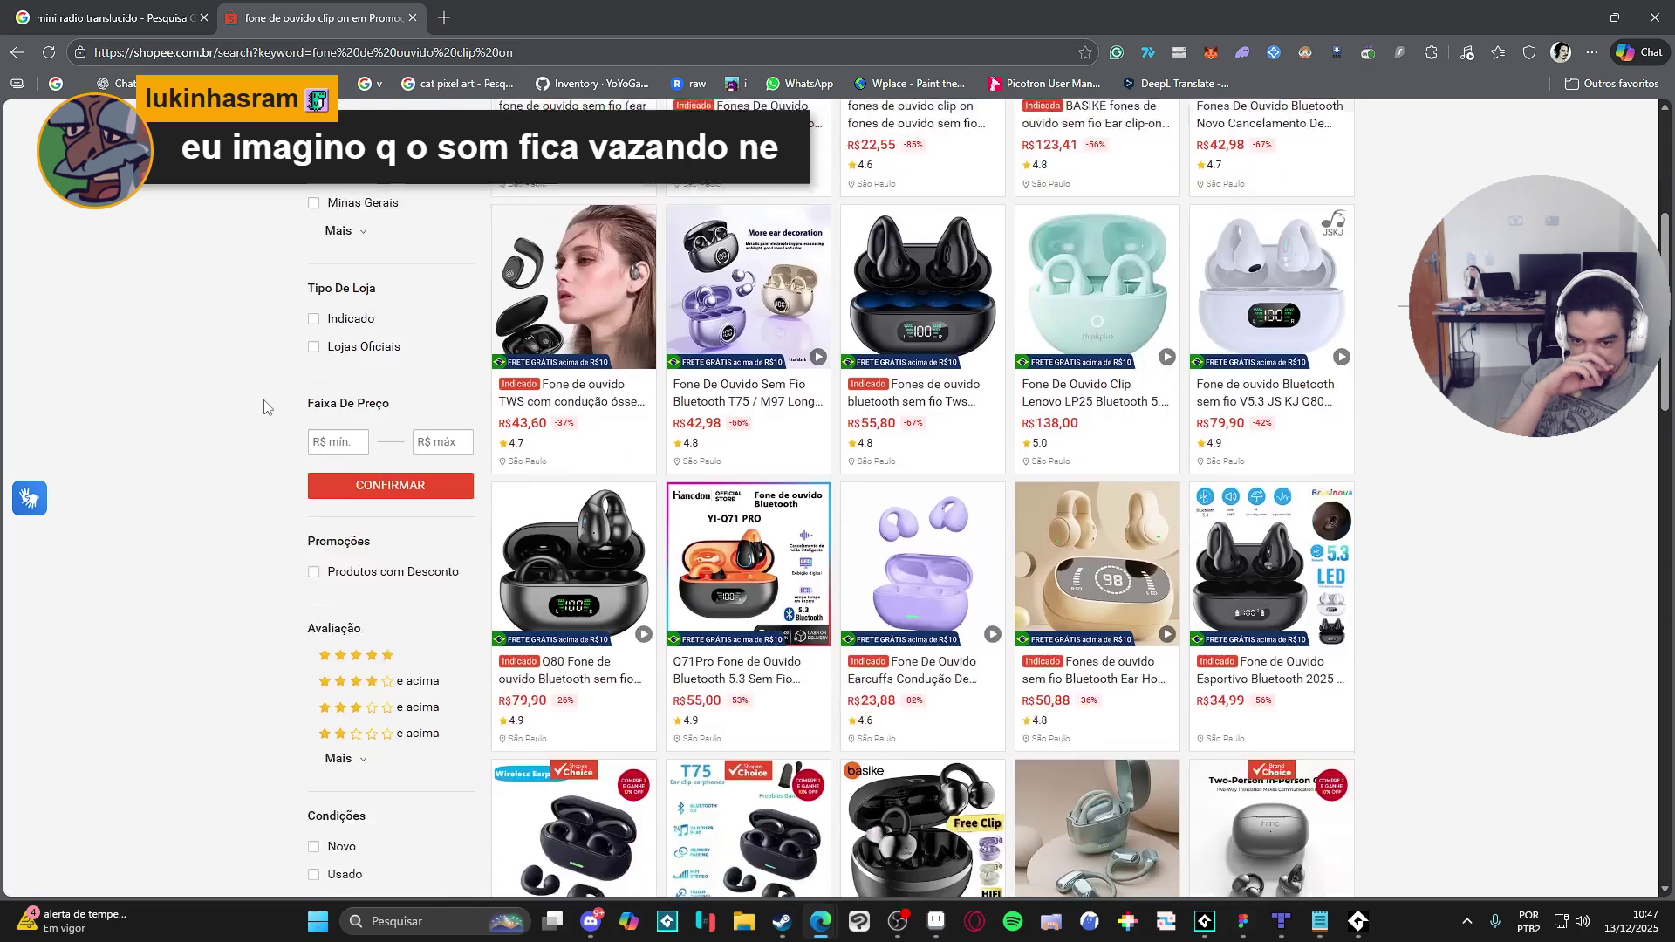
click(727, 630)
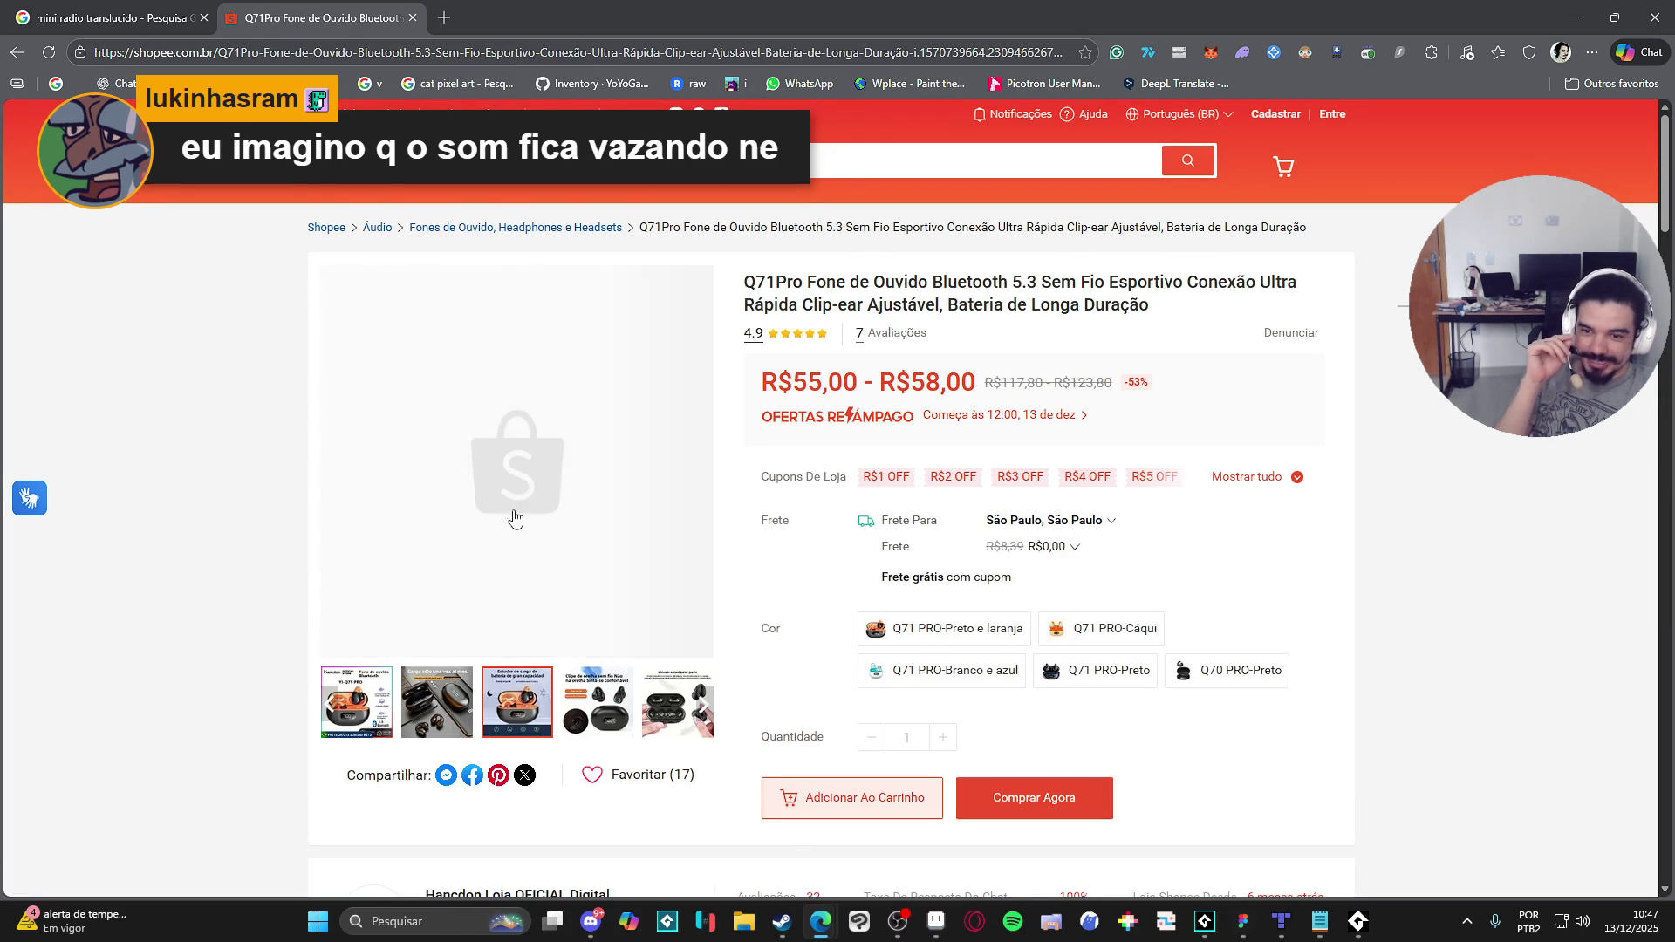
Step: Browse the Q71Pro photos enlarged, close its tab and return to Aseprite
click(511, 707)
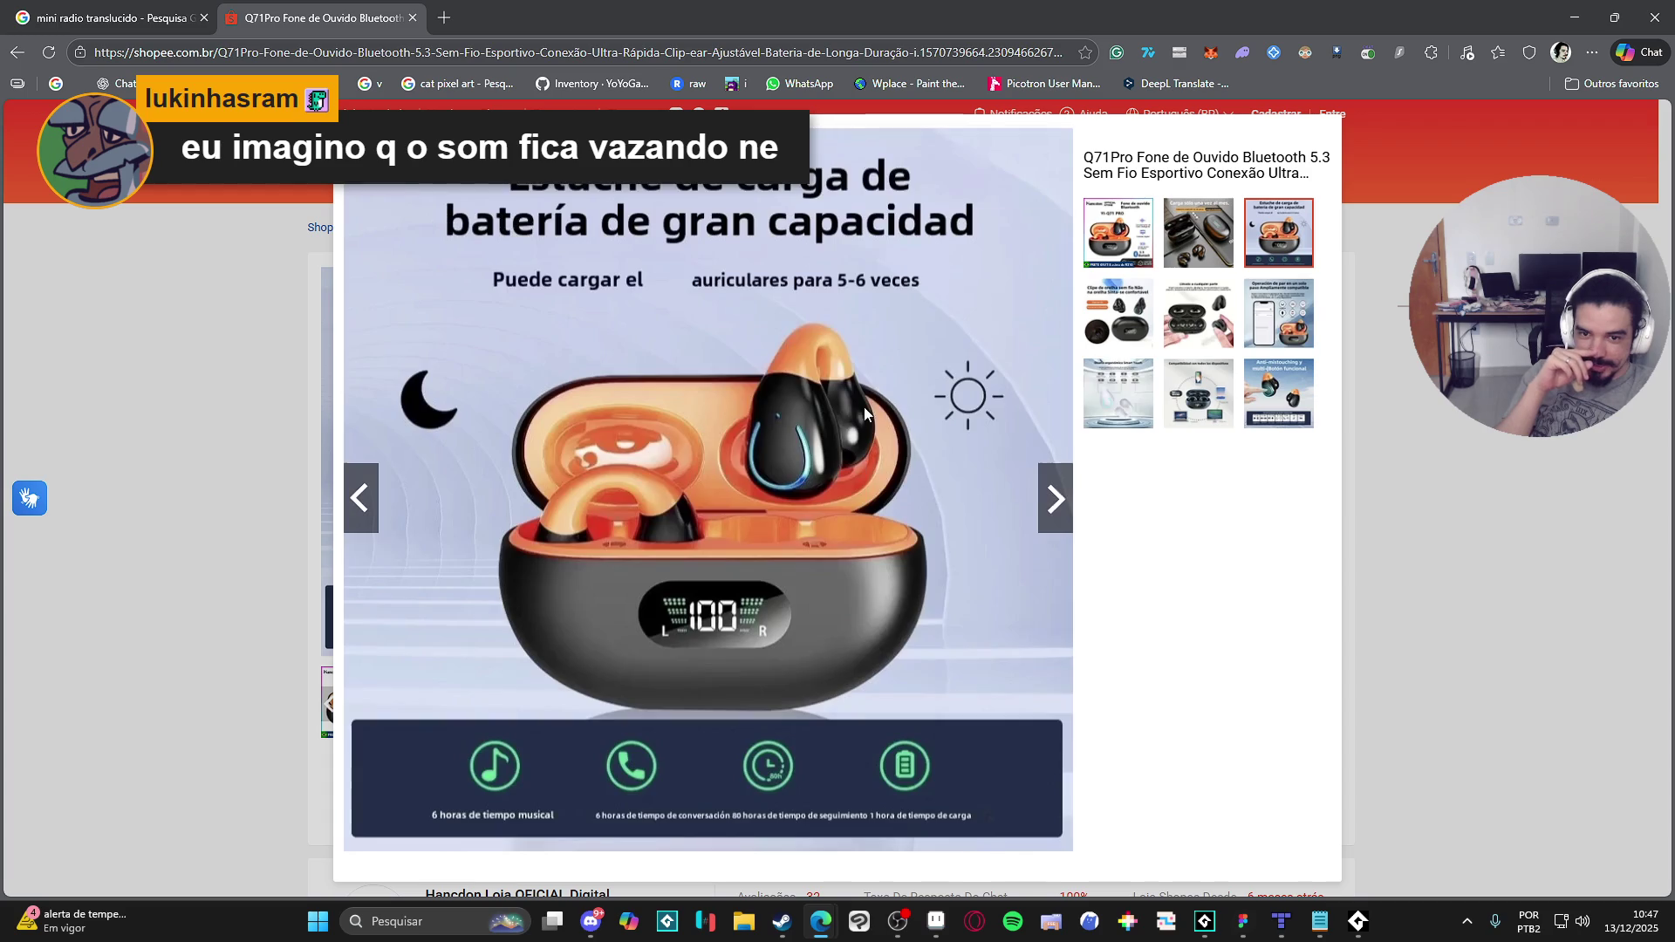
click(1067, 513)
click(1056, 524)
click(153, 345)
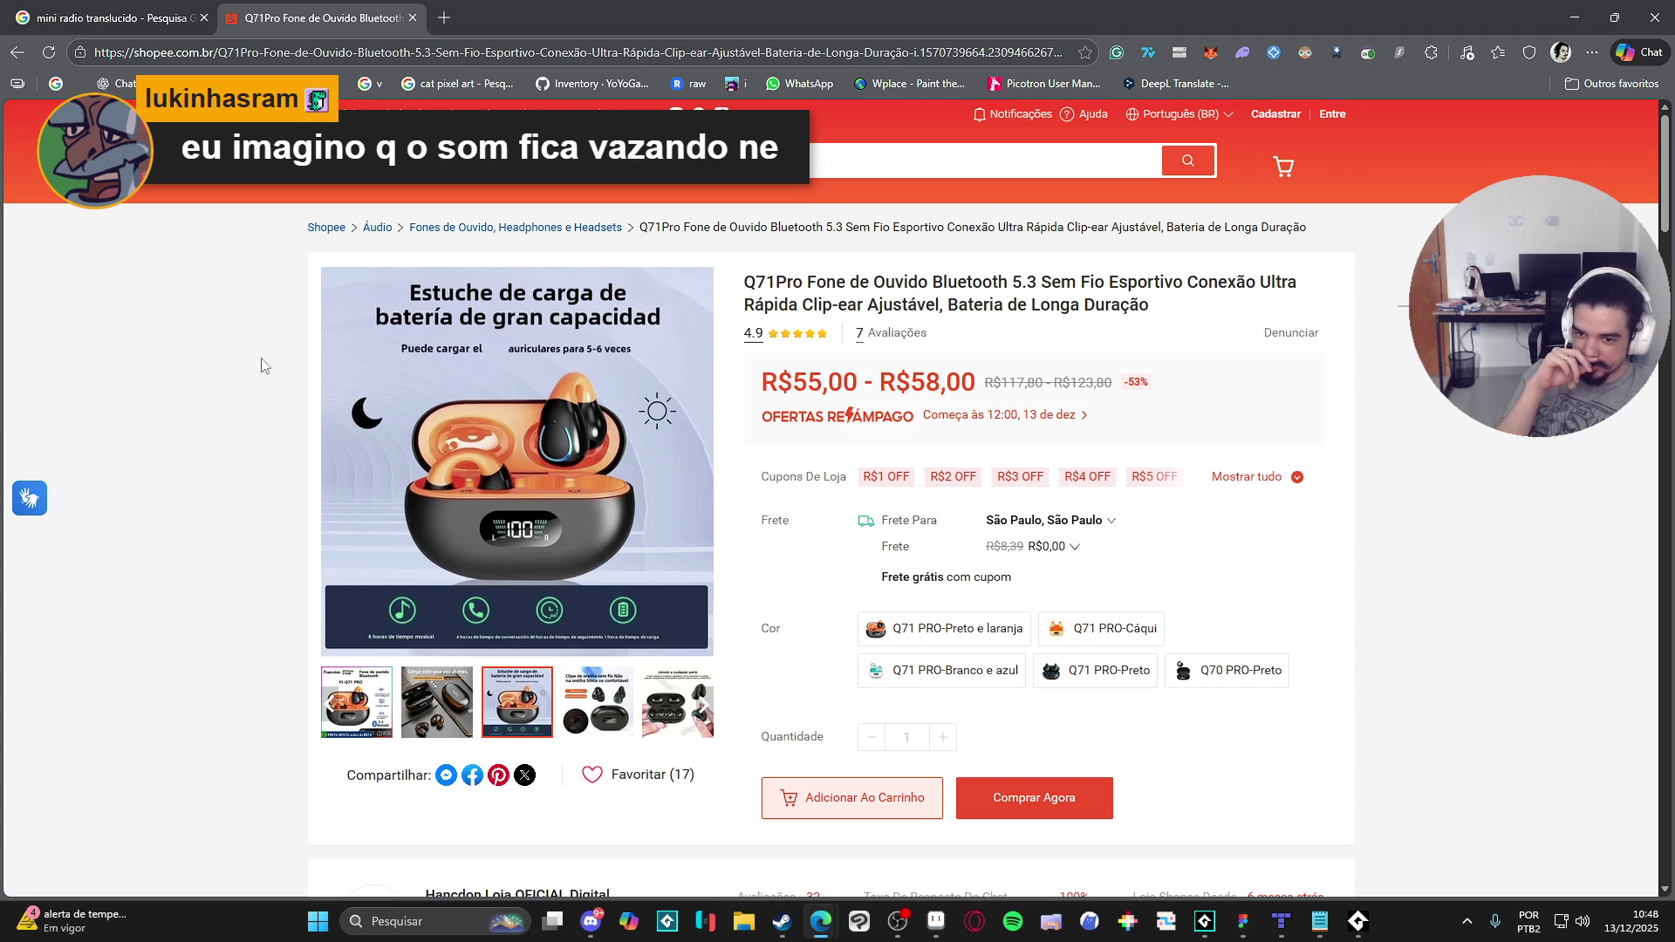
click(412, 17)
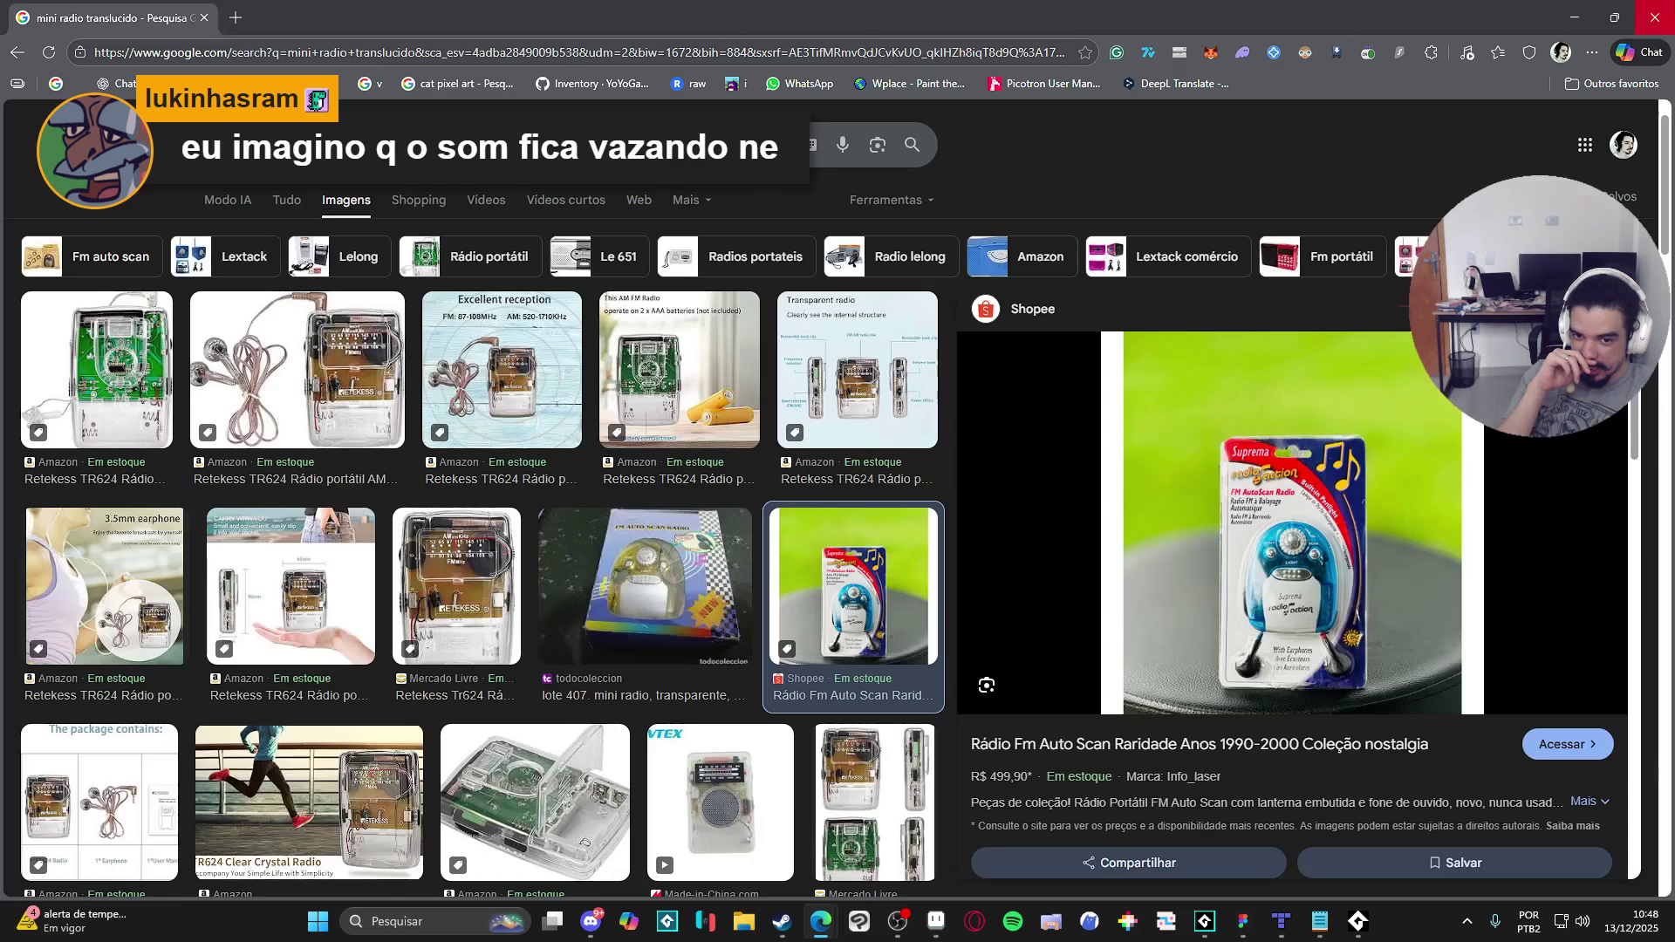
key(alt+Tab)
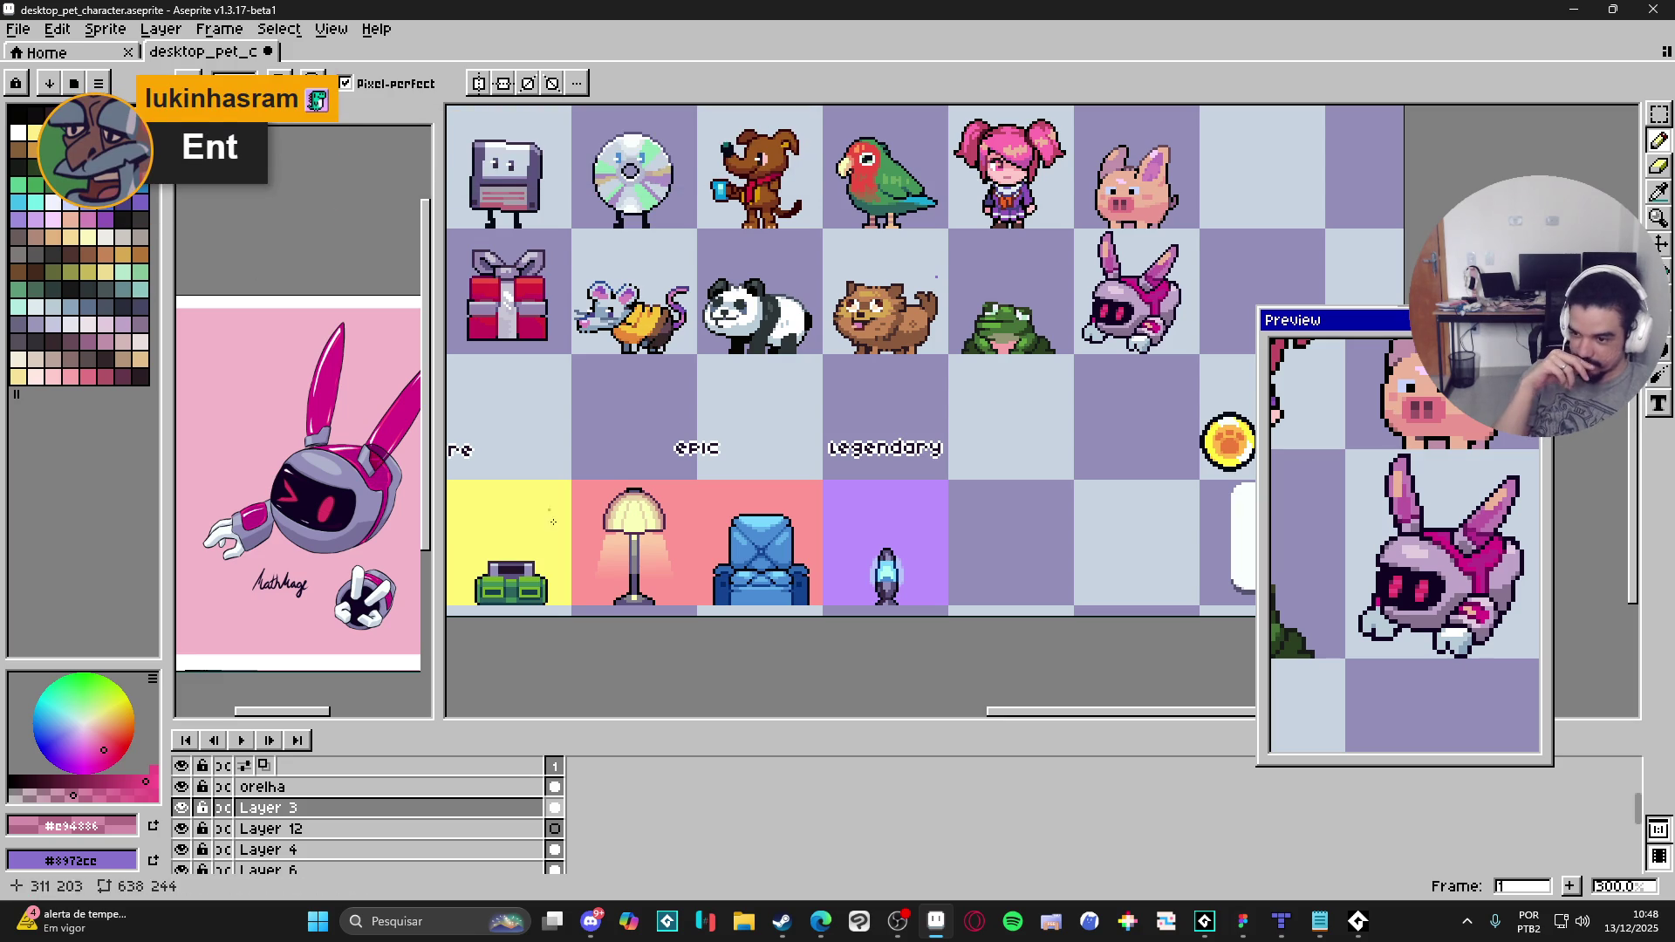
click(590, 922)
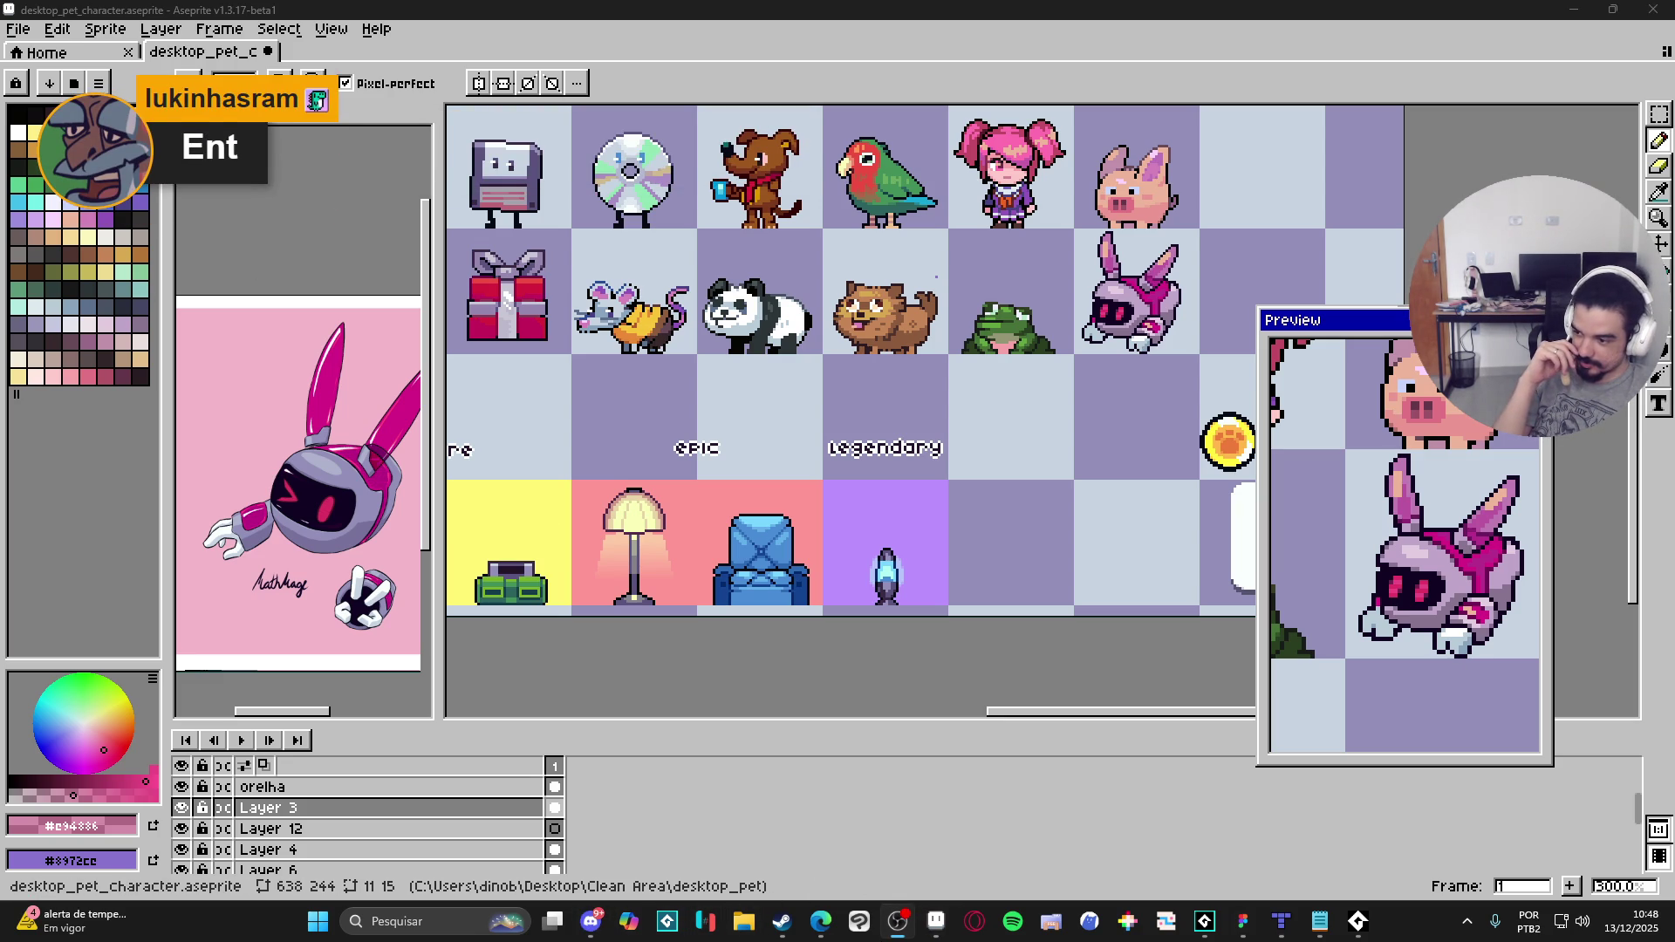
click(937, 923)
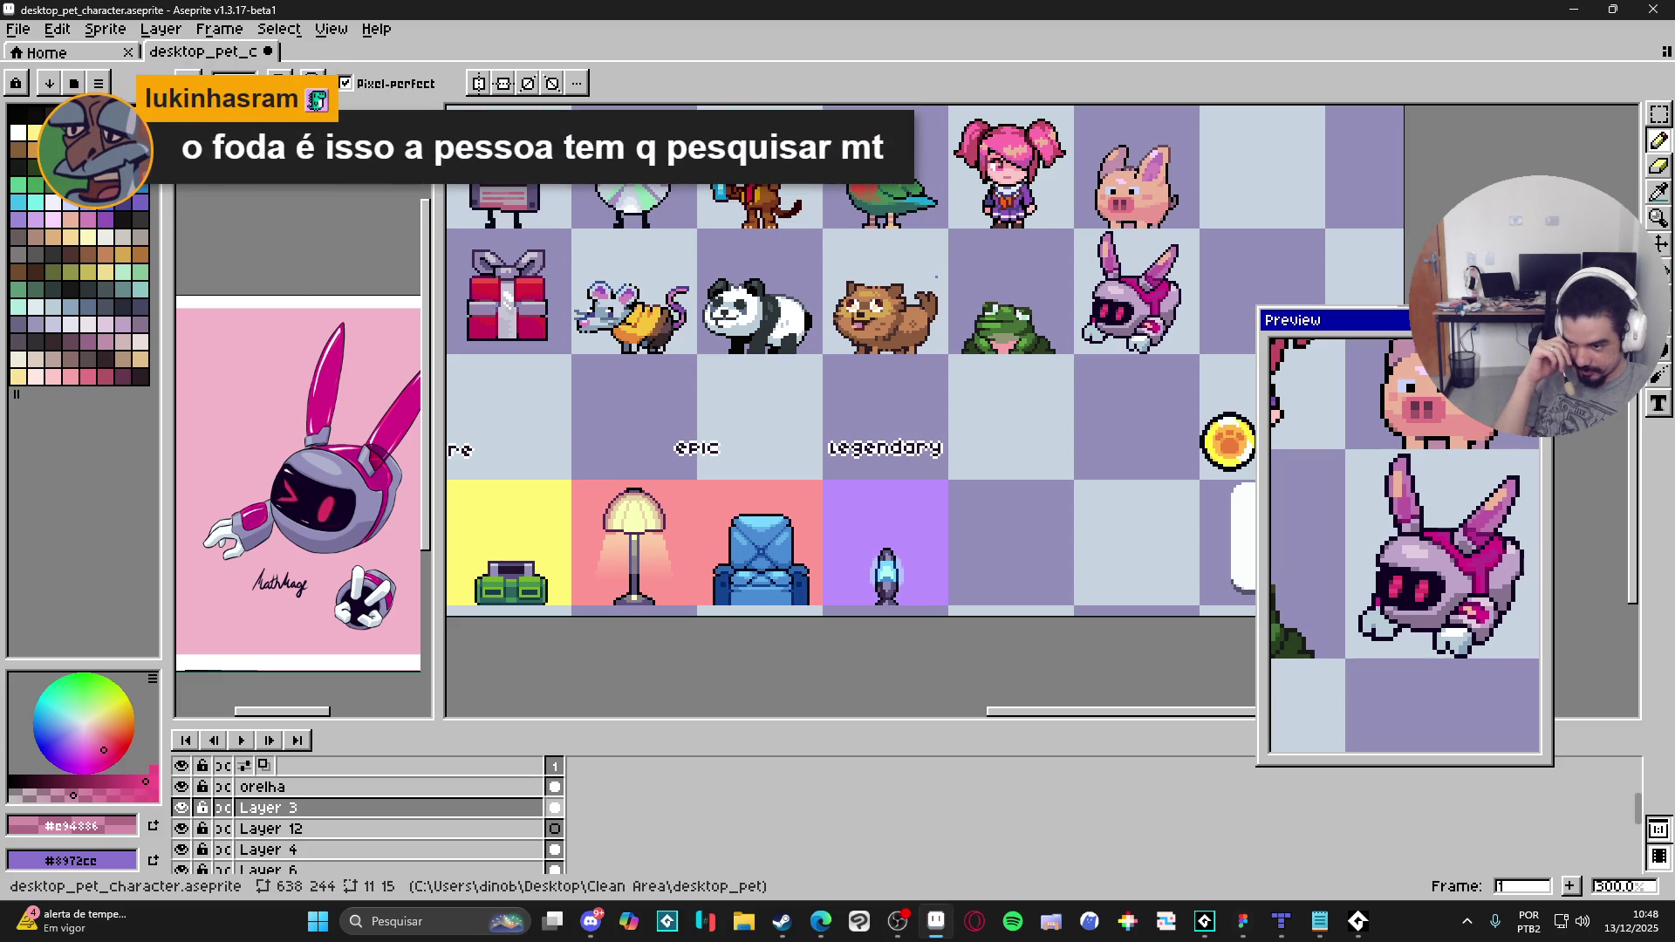